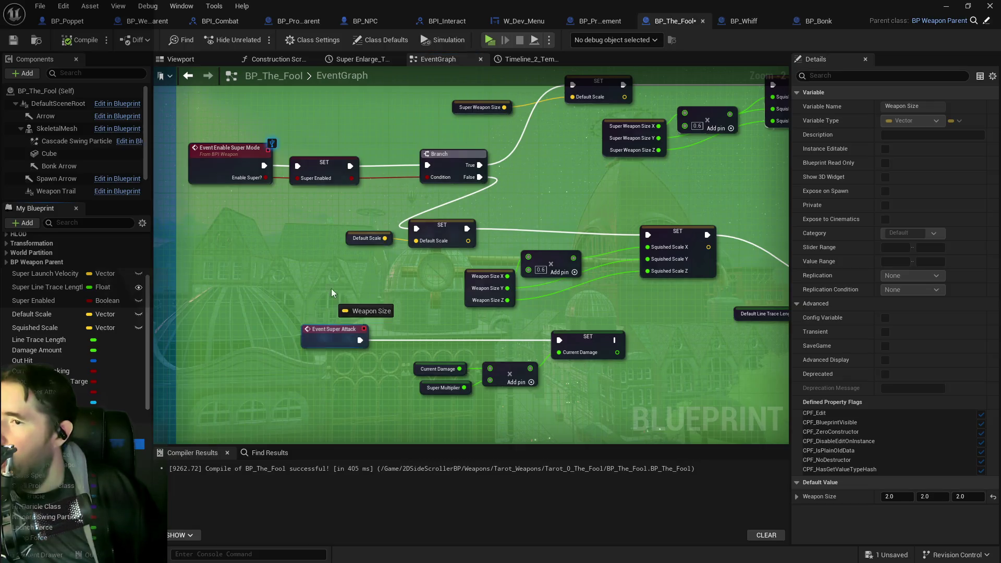
Step: Replace the Default Scale getter beside SET Default Scale with a Weapon Size getter
click(375, 271)
click(350, 240)
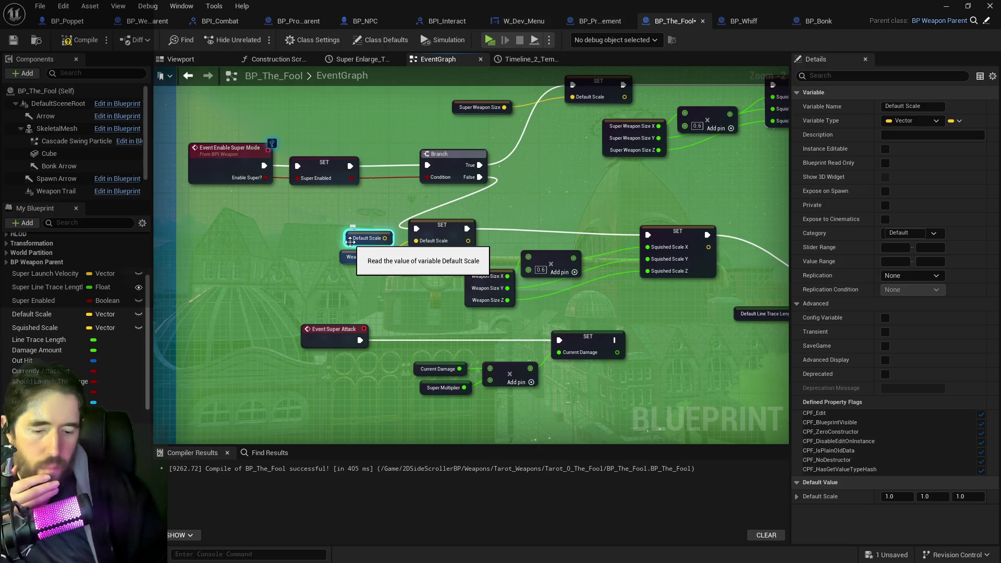
key(Delete)
drag(343, 255, 343, 244)
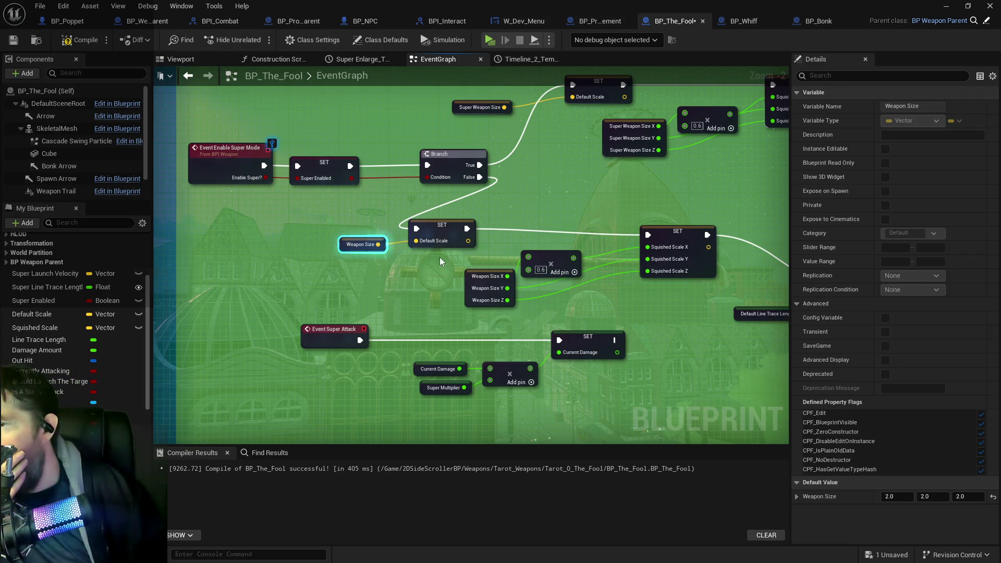
Step: Pan past the Lerp, Super Mode Enabled and Delay nodes to the Super Shrink section
drag(421, 254, 376, 261)
drag(306, 261, 365, 281)
drag(412, 308, 164, 310)
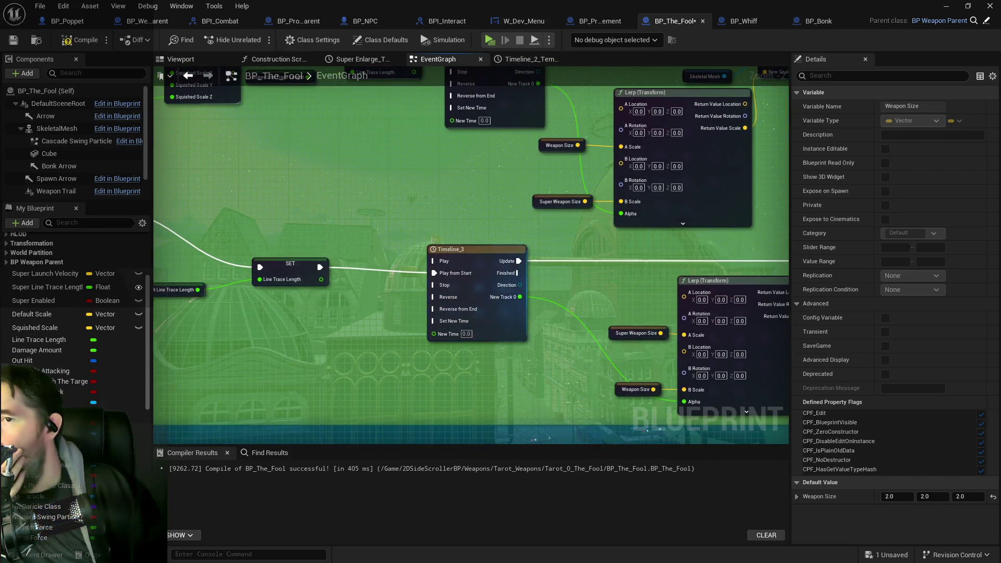
scroll(486, 328, up, 1)
scroll(476, 335, down, 3)
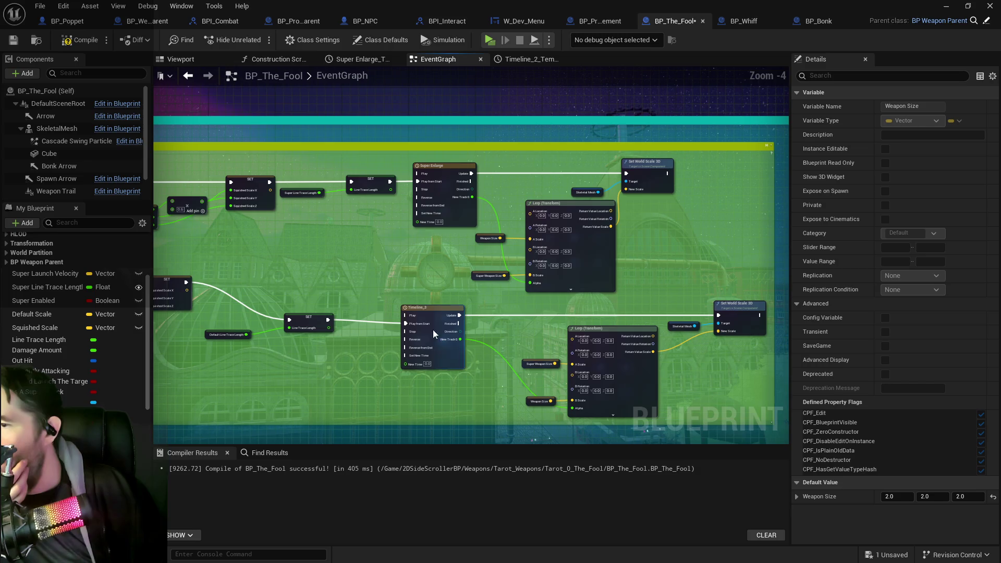
scroll(465, 324, up, 3)
scroll(377, 308, down, 6)
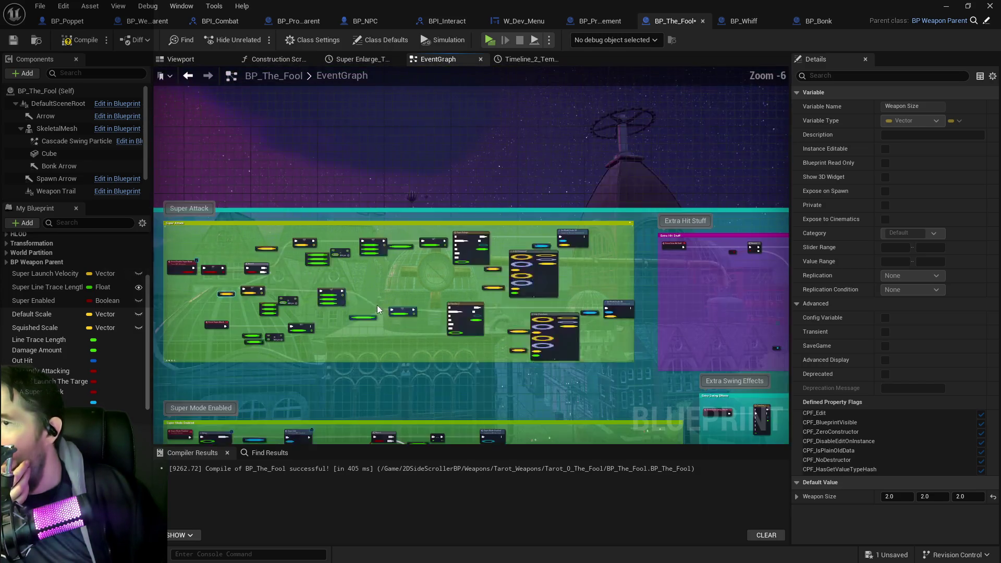
scroll(396, 240, up, 1)
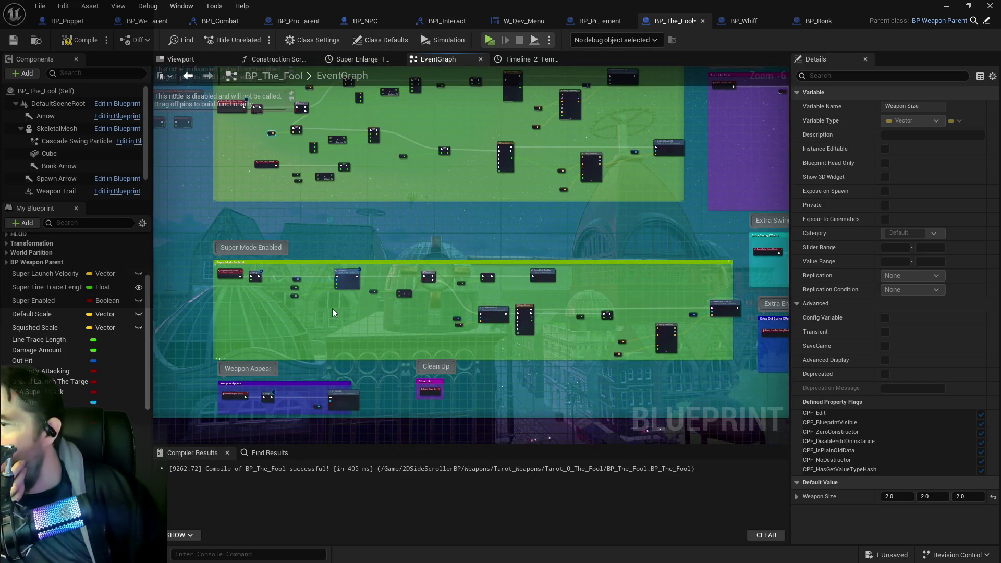
scroll(468, 297, up, 3)
drag(325, 318, 533, 335)
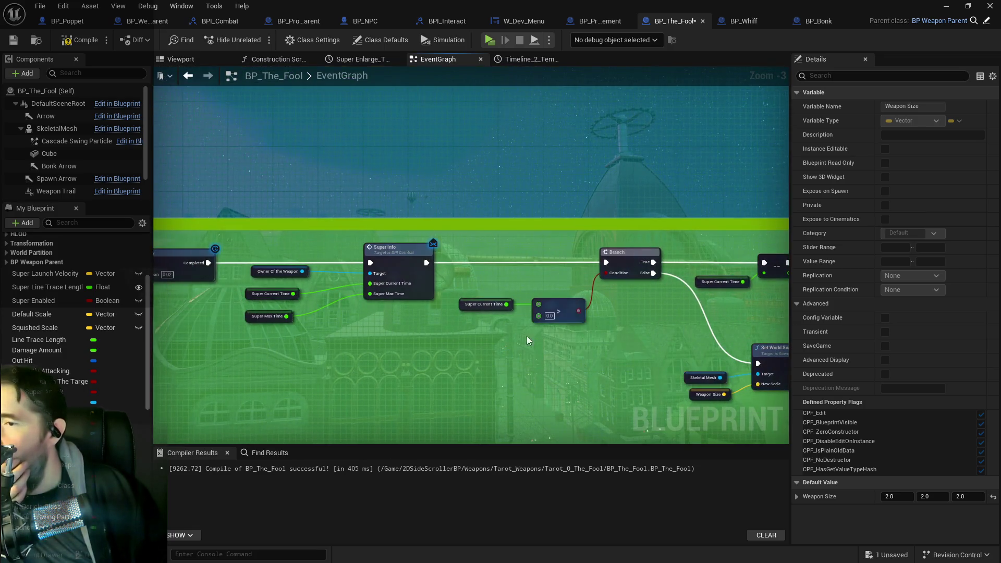
mouse_move(436, 345)
mouse_down()
mouse_move(601, 365)
mouse_move(251, 312)
mouse_up()
mouse_move(607, 336)
mouse_down()
mouse_move(536, 336)
mouse_move(469, 305)
mouse_move(660, 324)
mouse_up()
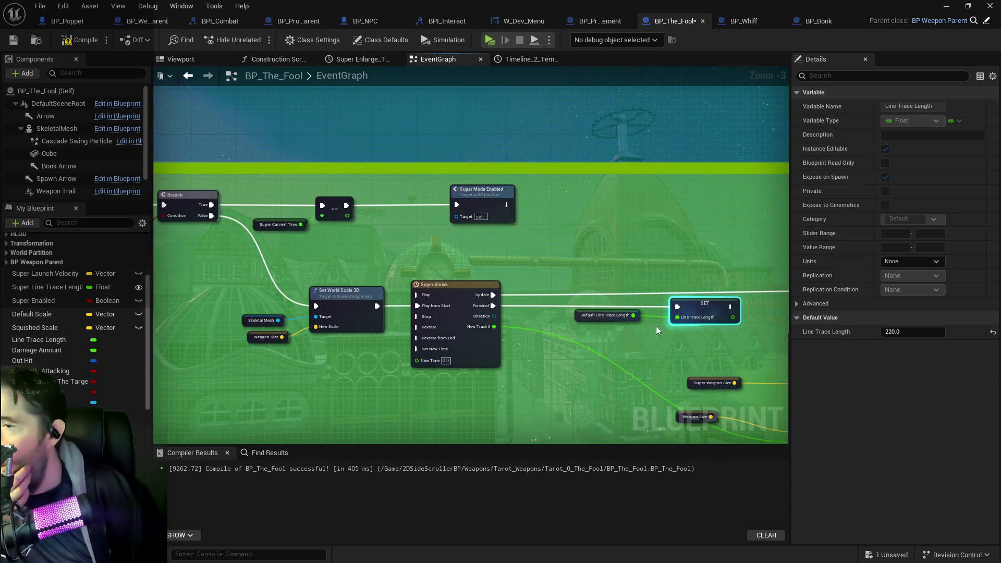
Step: Move the SET and Default Line Trace Length nodes next to the Branch node
mouse_move(479, 314)
mouse_down()
mouse_move(500, 296)
mouse_move(496, 277)
mouse_move(453, 258)
mouse_up()
mouse_move(518, 249)
mouse_down()
mouse_move(425, 252)
mouse_move(383, 223)
mouse_up()
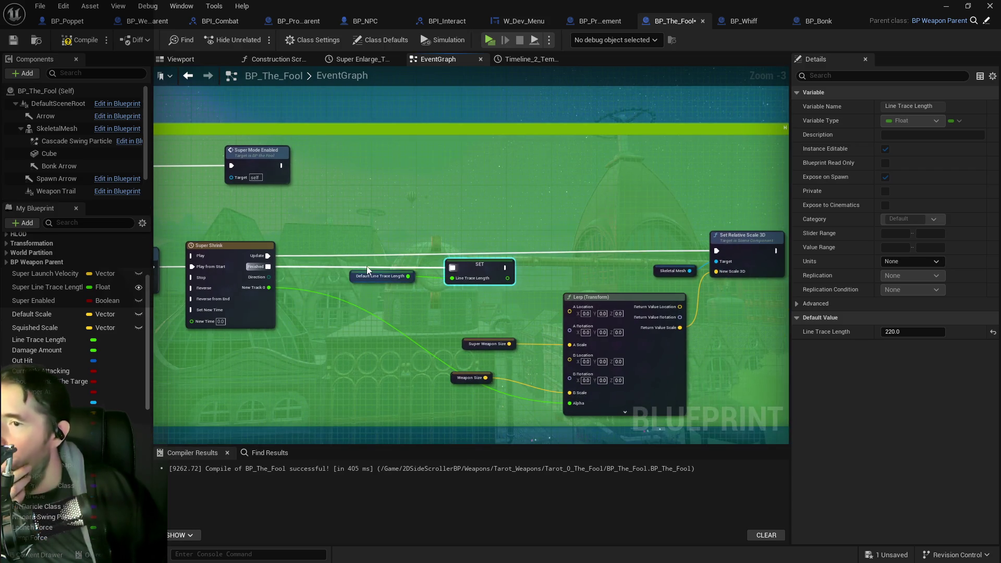
drag(477, 288, 460, 293)
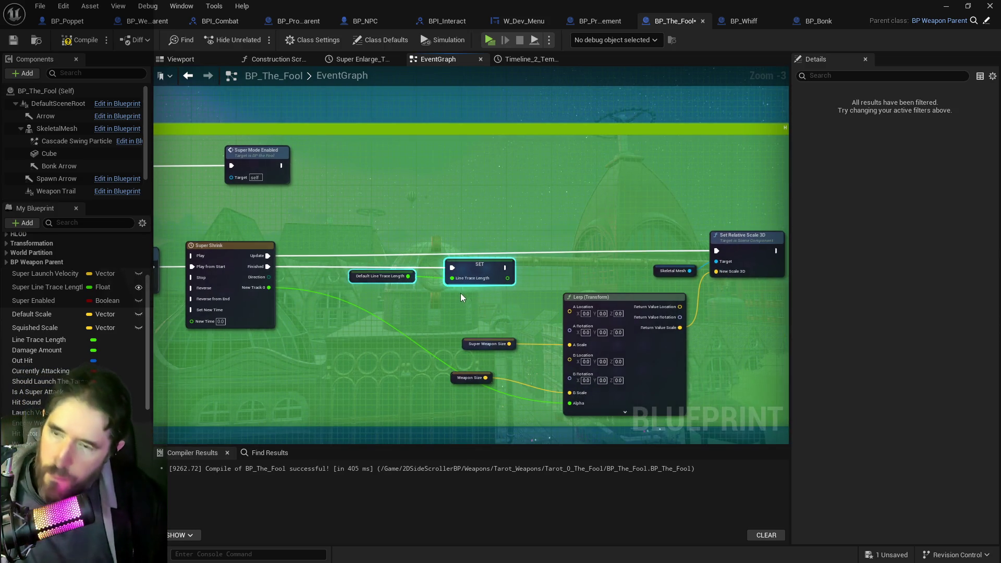
key(Delete)
drag(358, 250, 703, 281)
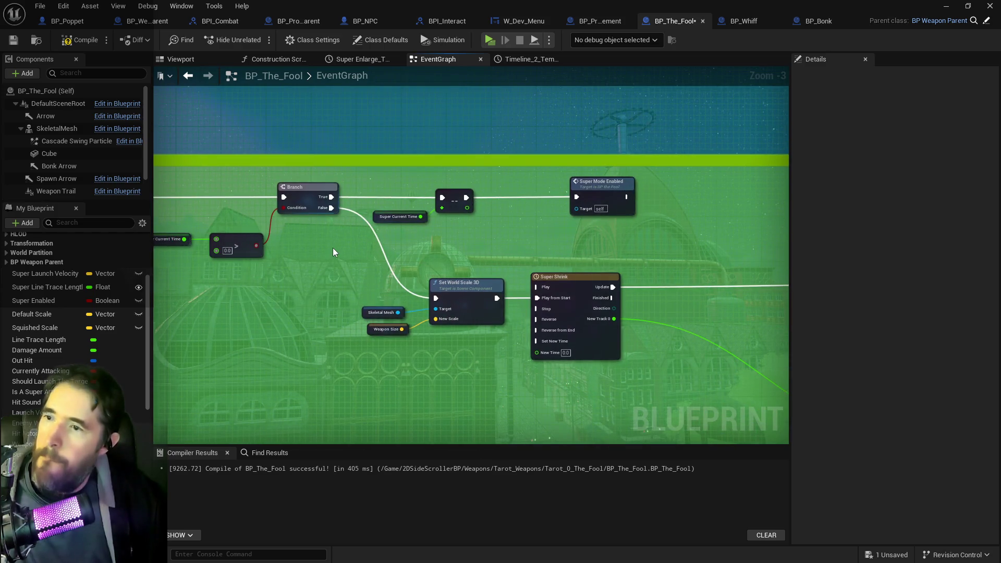
key(ctrl+v)
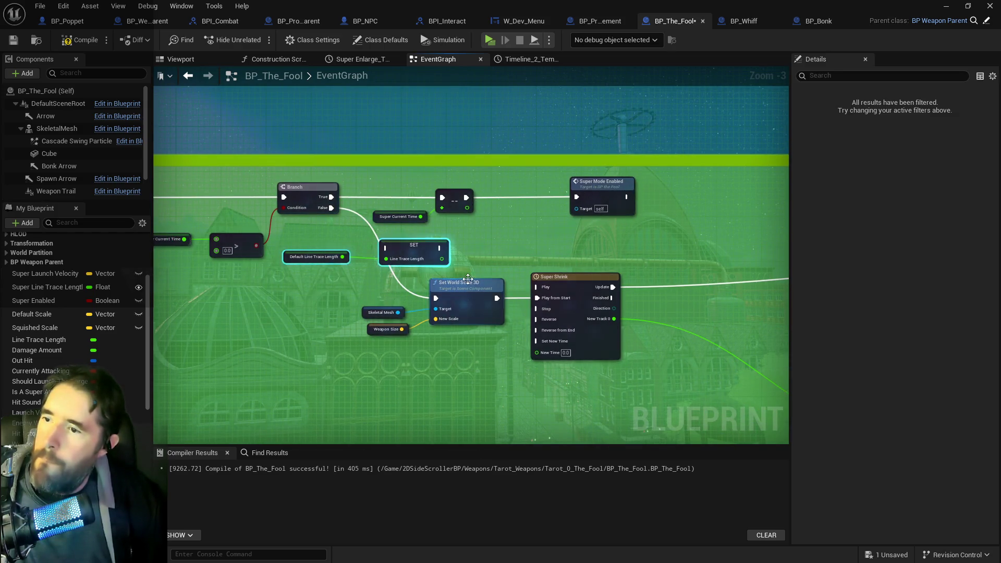
Step: Delete Set World Scale 3D and wire Branch False into SET Line Trace Length
drag(460, 277, 40, 225)
mouse_move(323, 219)
mouse_down()
mouse_move(428, 224)
mouse_move(452, 239)
mouse_move(469, 232)
mouse_move(244, 221)
mouse_move(587, 251)
mouse_up()
drag(387, 216, 441, 257)
drag(436, 296, 514, 371)
key(Delete)
mouse_move(387, 216)
mouse_down()
mouse_move(406, 249)
mouse_move(589, 291)
mouse_move(598, 308)
mouse_up()
click(469, 254)
drag(473, 273, 483, 308)
Step: Find references to Super Mode Enabled by name and jump to its event node
scroll(622, 324, down, 3)
scroll(622, 323, down, 2)
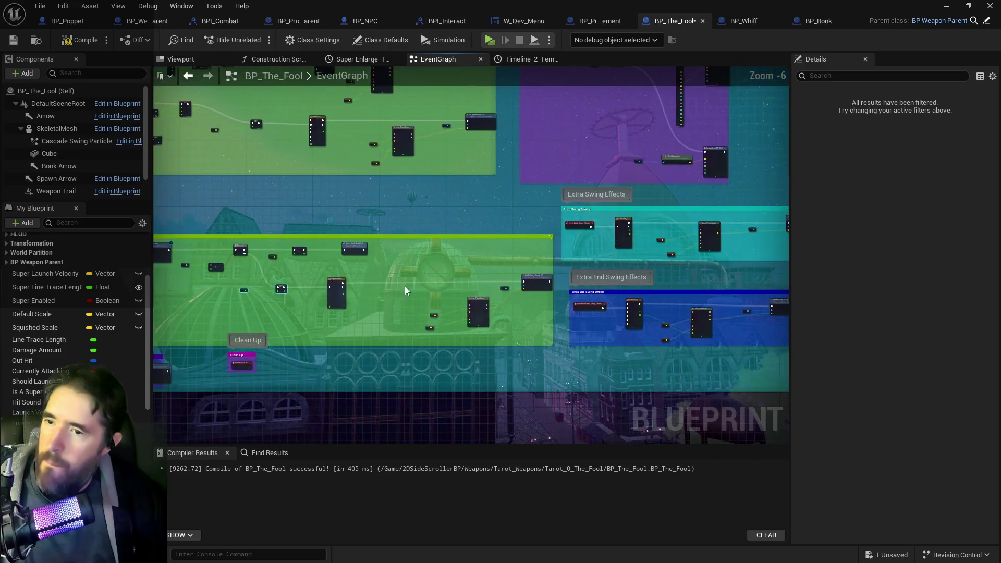
scroll(399, 290, up, 4)
scroll(601, 392, down, 4)
scroll(437, 321, up, 3)
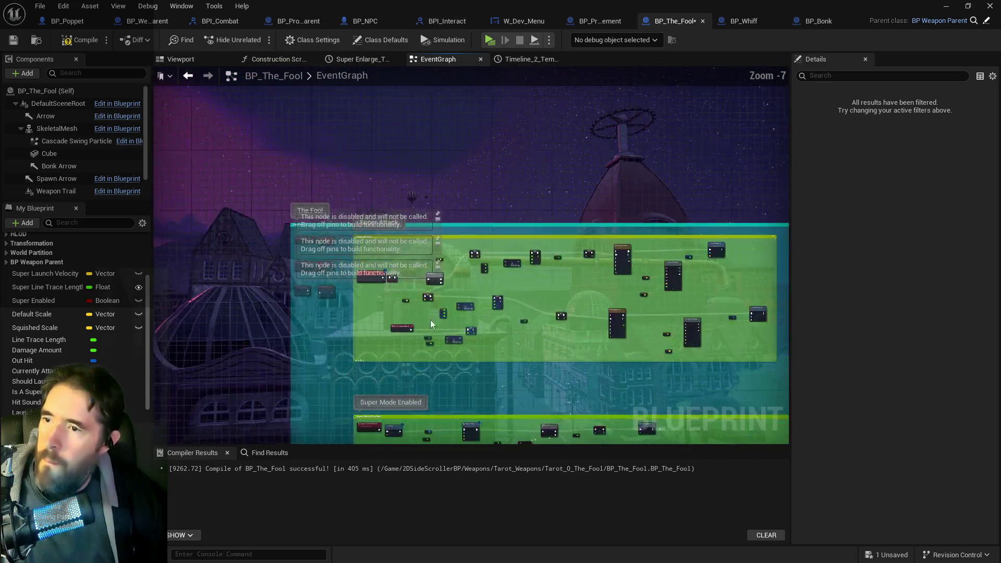
scroll(437, 285, up, 2)
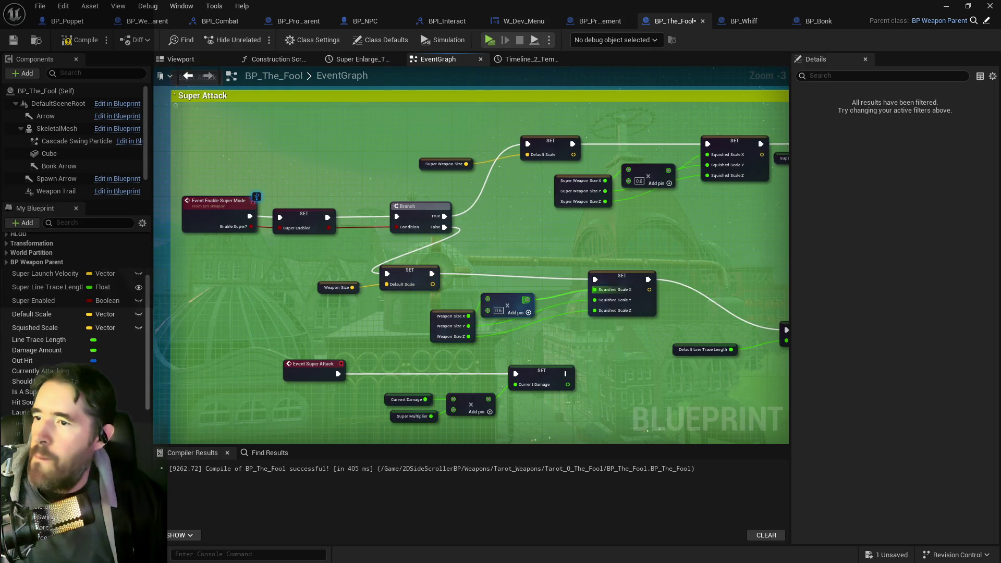
scroll(477, 299, down, 1)
scroll(564, 310, up, 1)
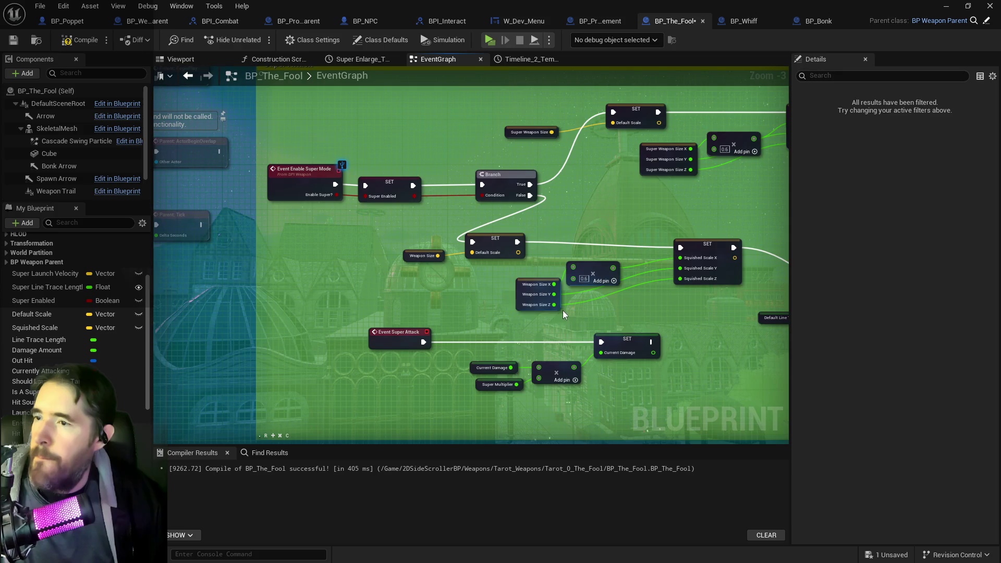
scroll(396, 269, down, 4)
scroll(414, 292, up, 5)
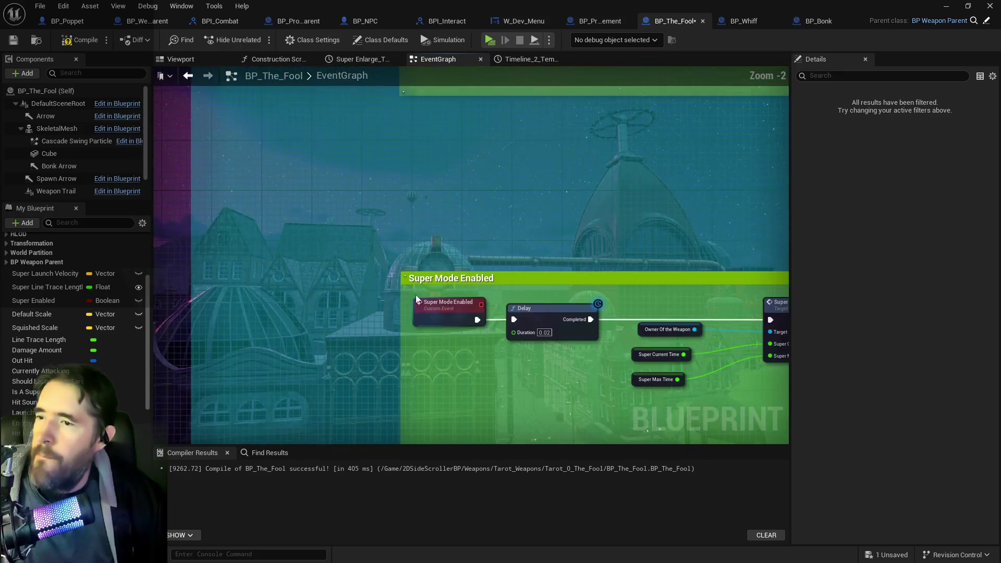
right_click(456, 325)
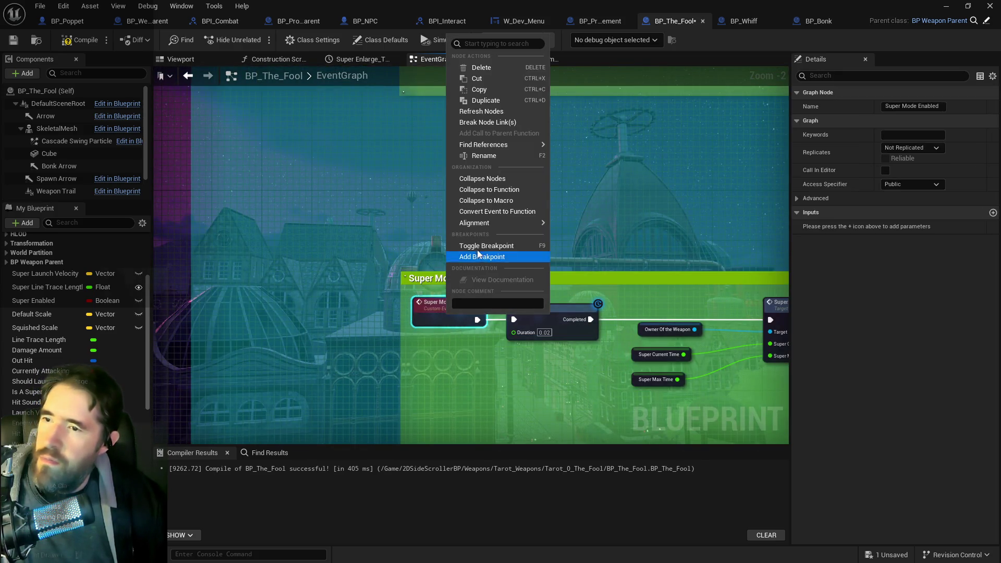
mouse_move(492, 144)
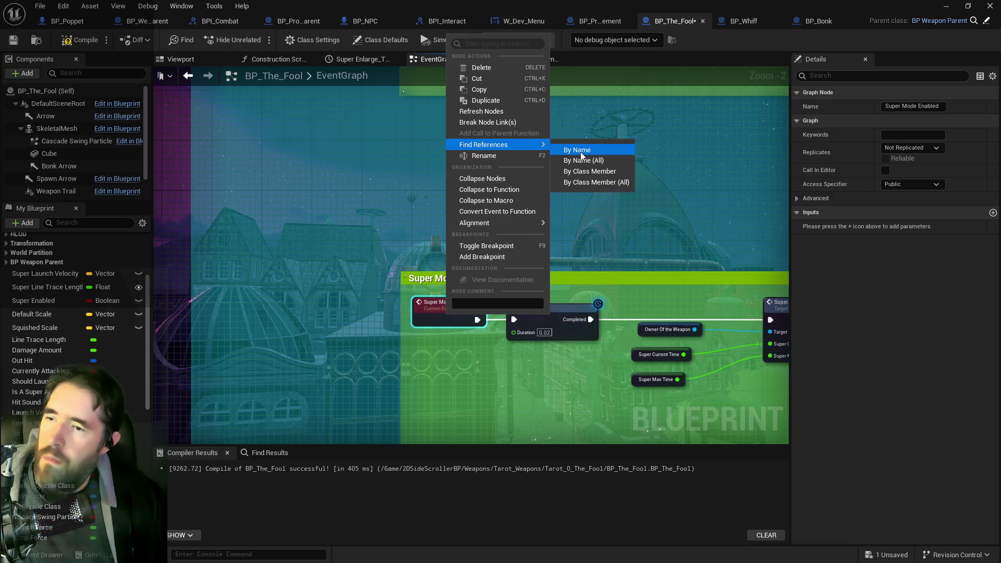
click(576, 150)
click(215, 504)
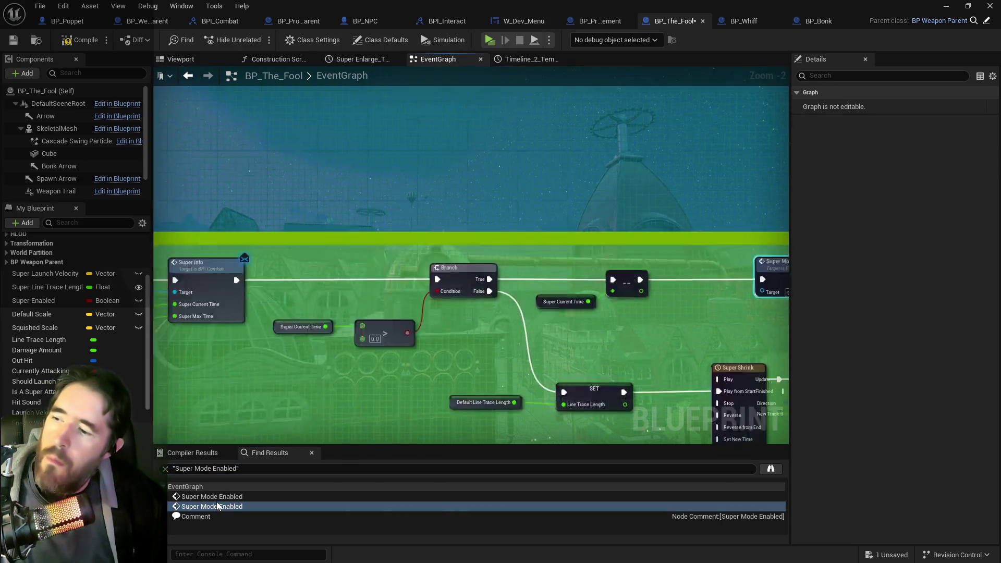
click(217, 499)
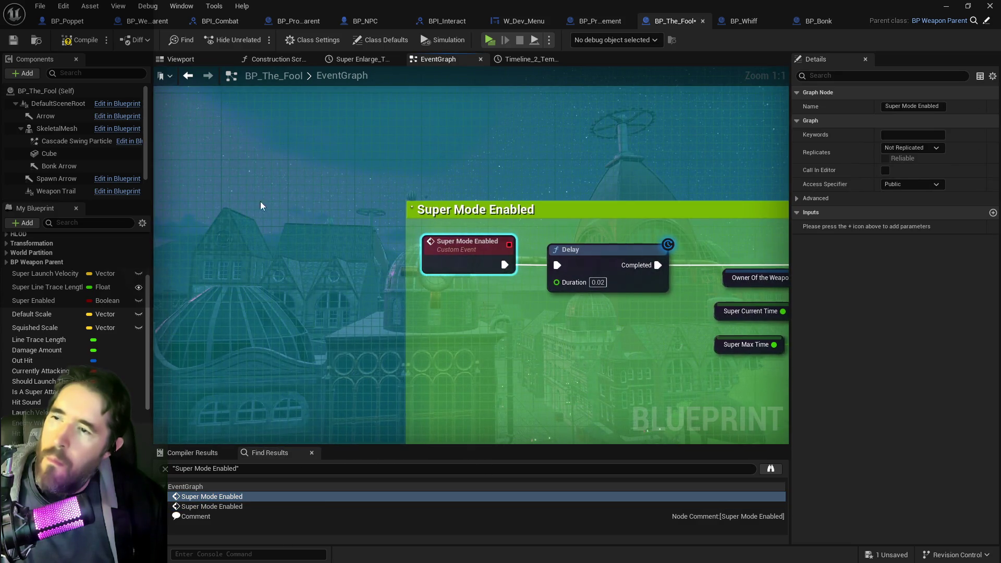
Step: Compile and save BP_The_Fool, then launch the game in a new window
click(83, 42)
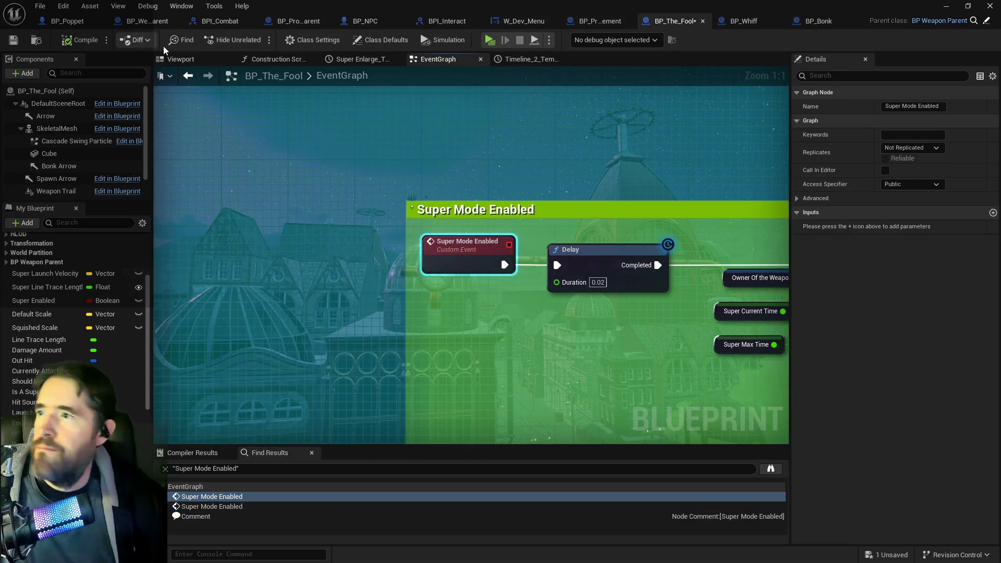
key(ctrl+s)
click(489, 40)
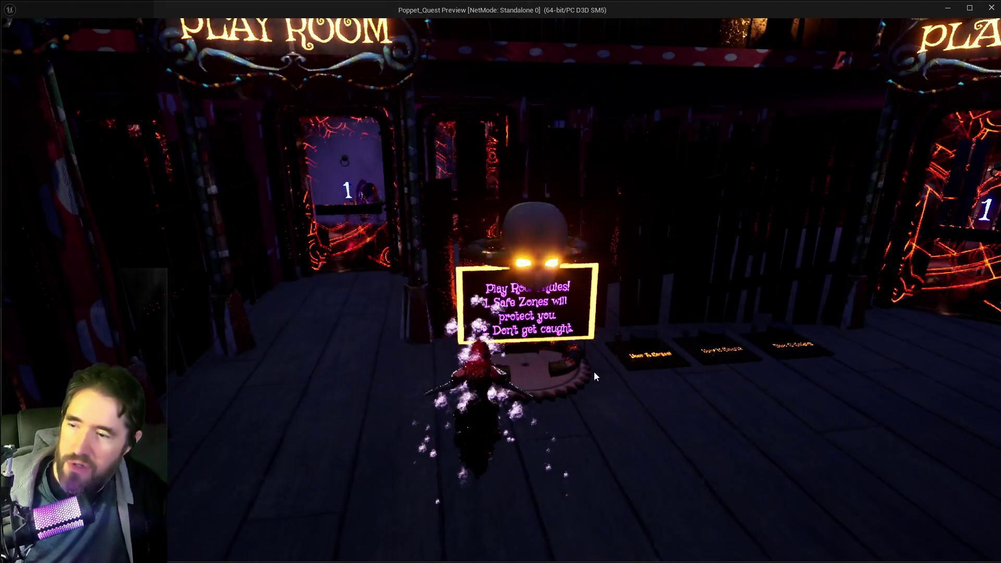
Step: Switch out of the loaded Play Room preview and dismiss it with Escape
key(alt+Tab)
key(Escape)
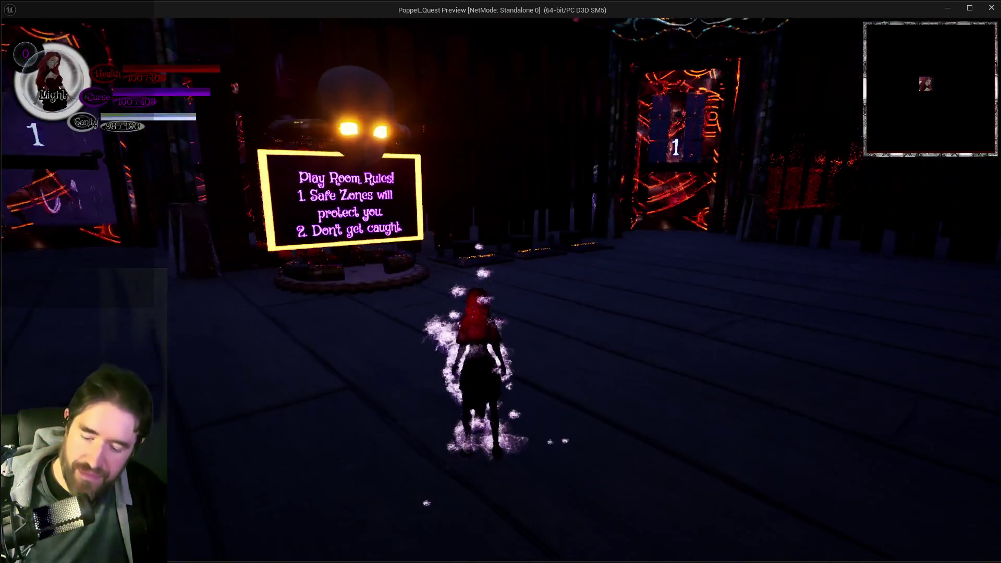
Step: Toggle the inventory, then run to the SAFE ZONE booth swinging the enlarged hammer
key(Tab)
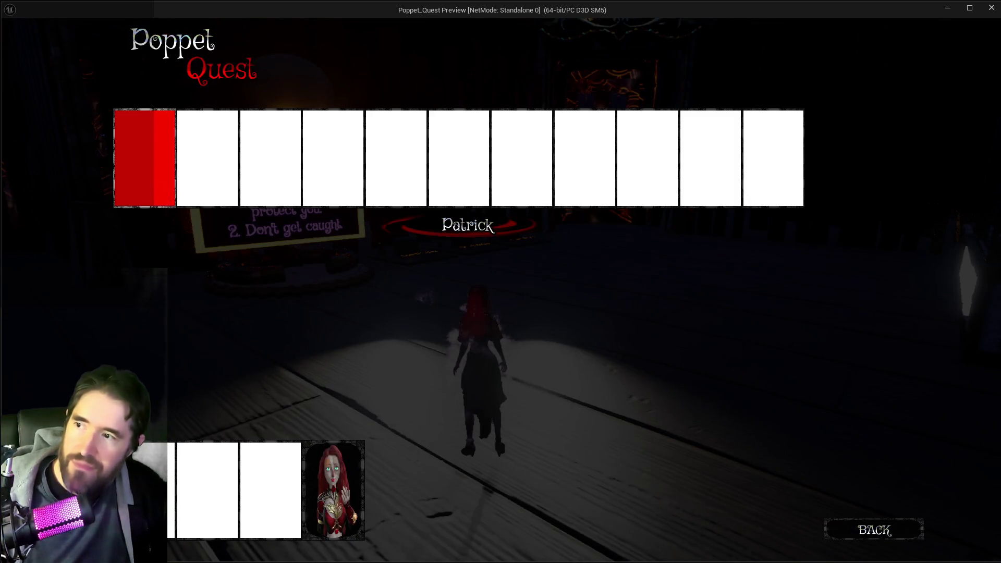
key(Tab)
key(w)
key(d)
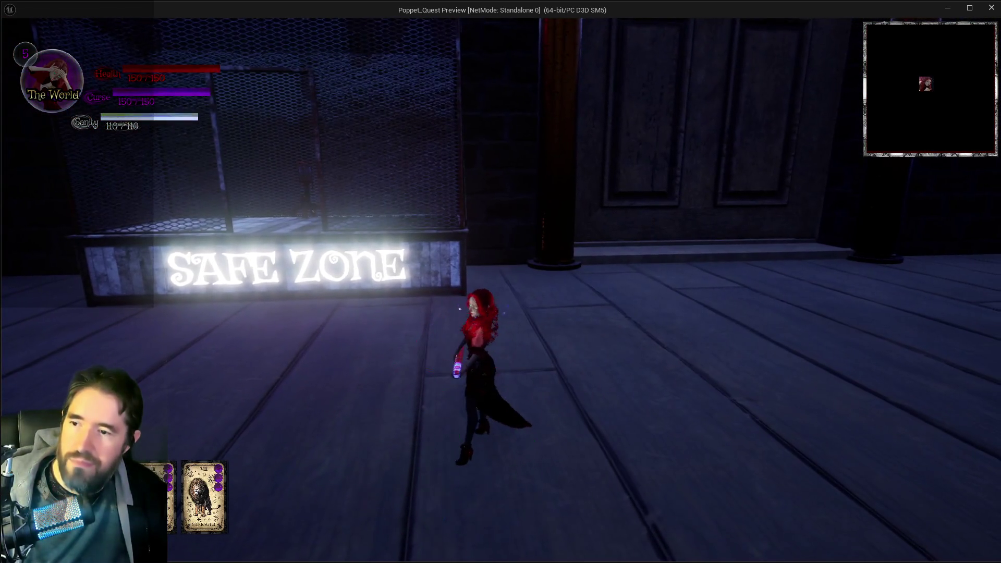
click(500, 281)
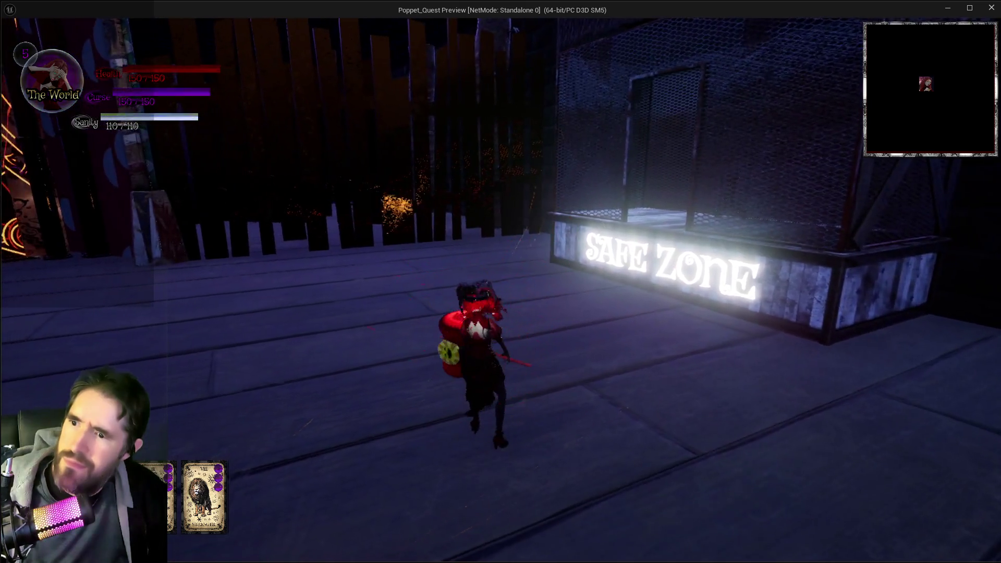
click(501, 282)
key(w)
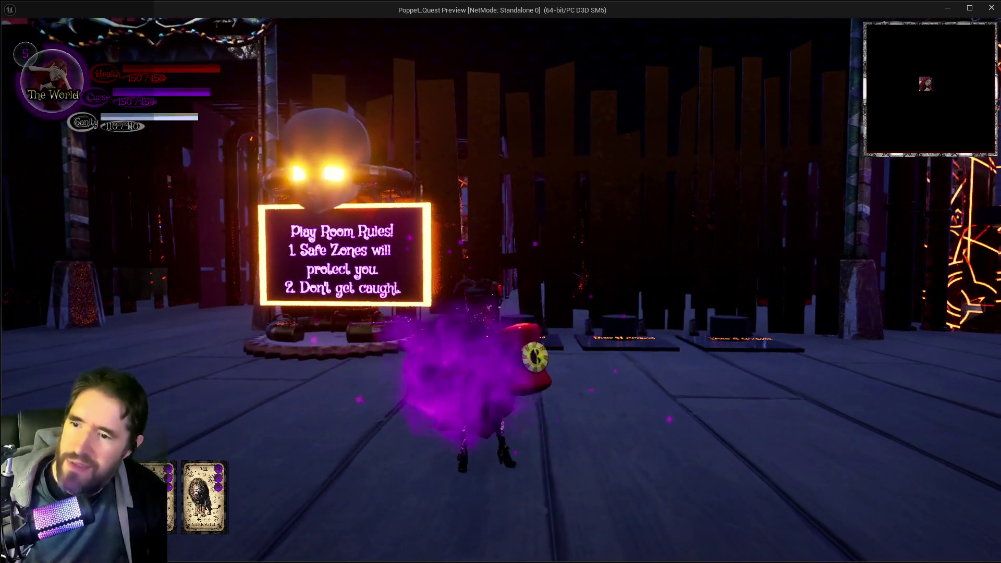
click(500, 281)
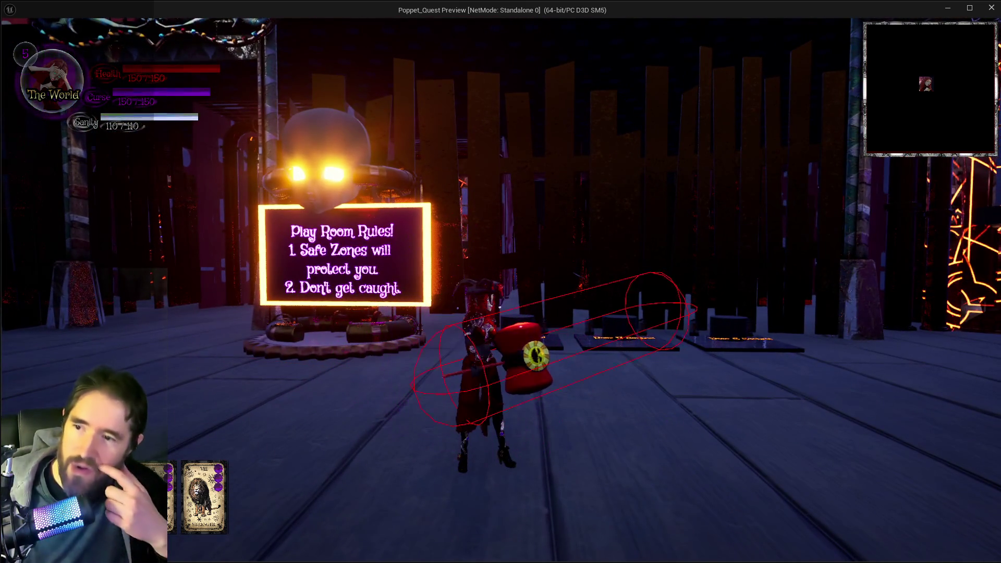
click(501, 281)
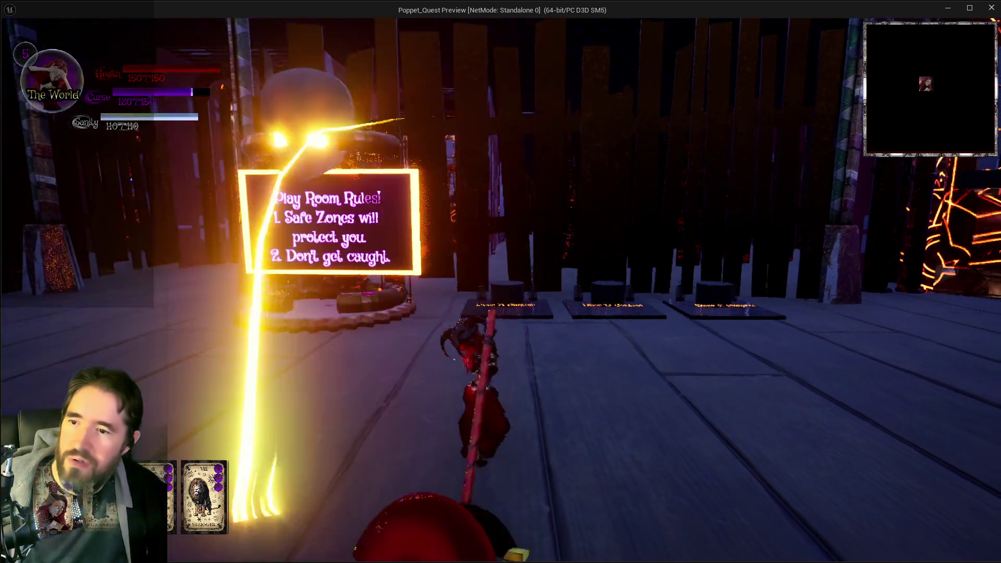
click(501, 282)
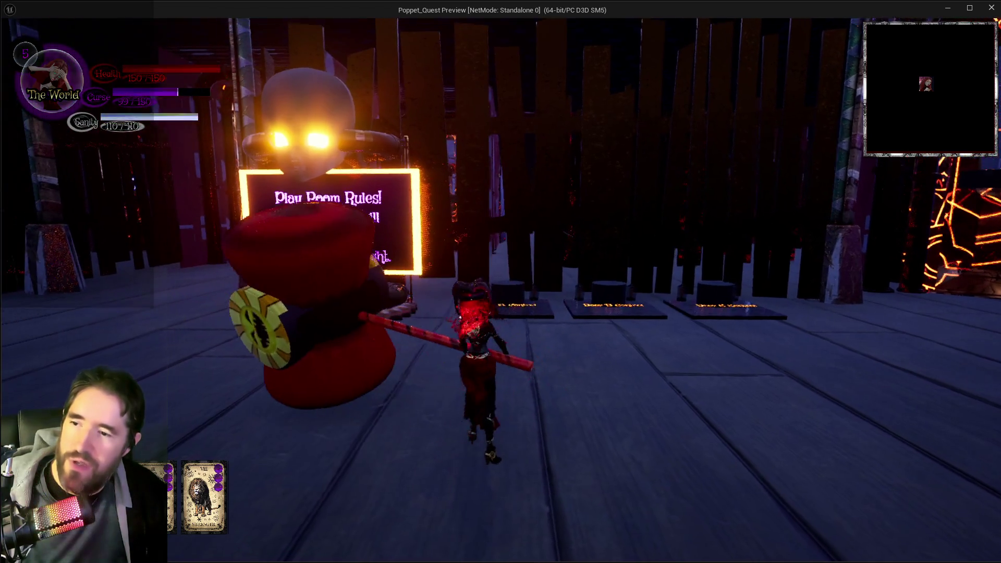
click(500, 282)
click(500, 282)
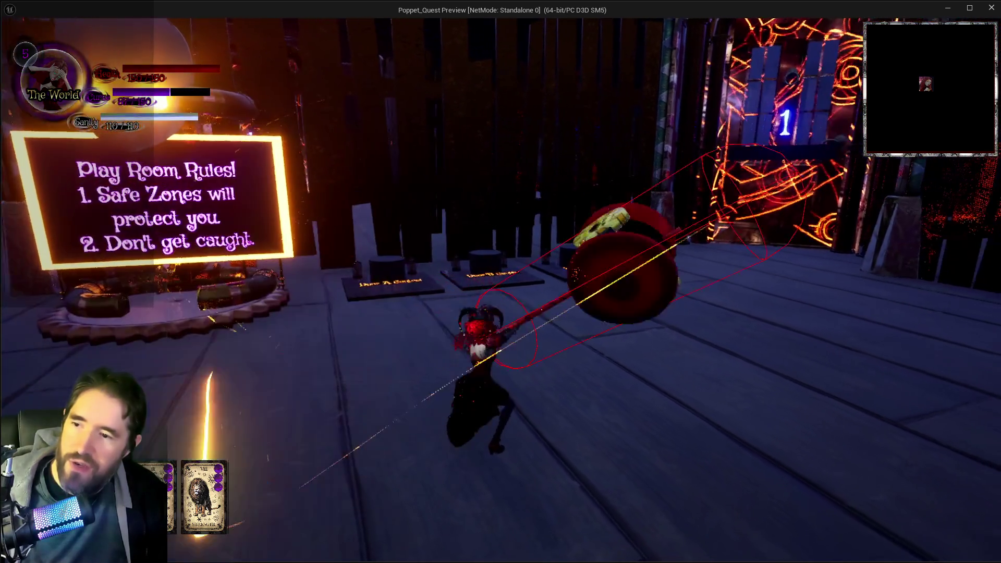
click(501, 282)
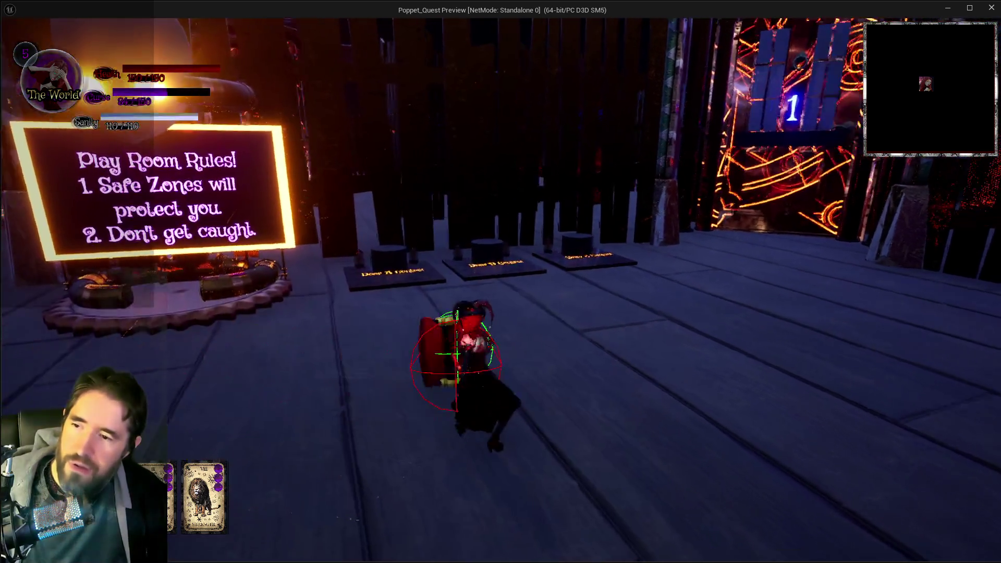
Step: Keep swinging the hammer by the Play Room doors and rules sign, then stop the session
key(w)
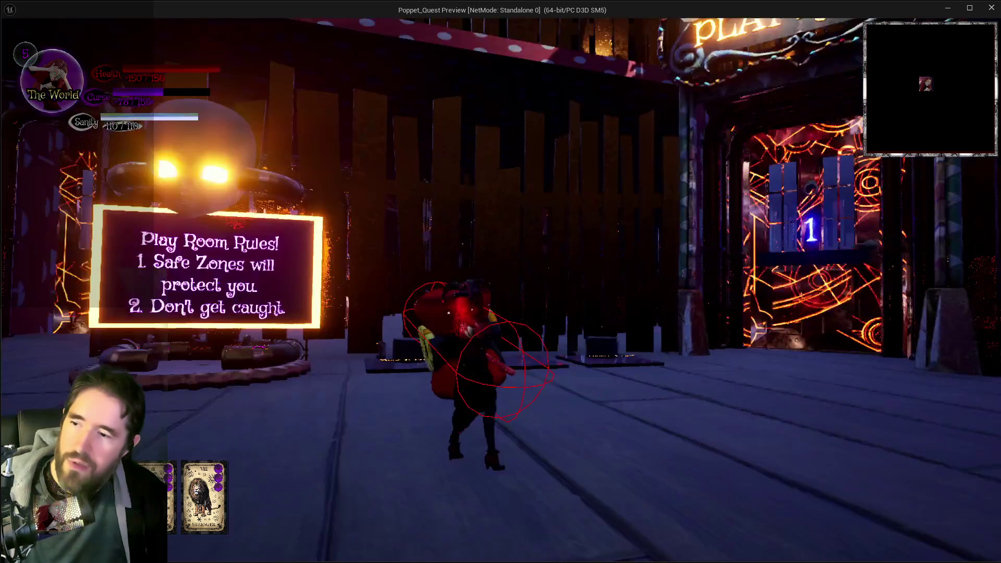
click(501, 282)
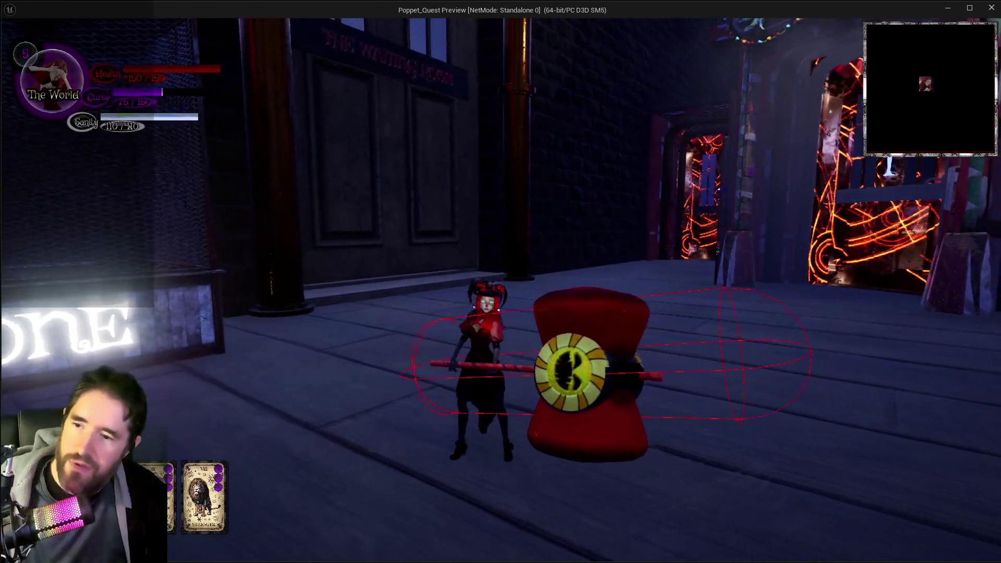
click(501, 282)
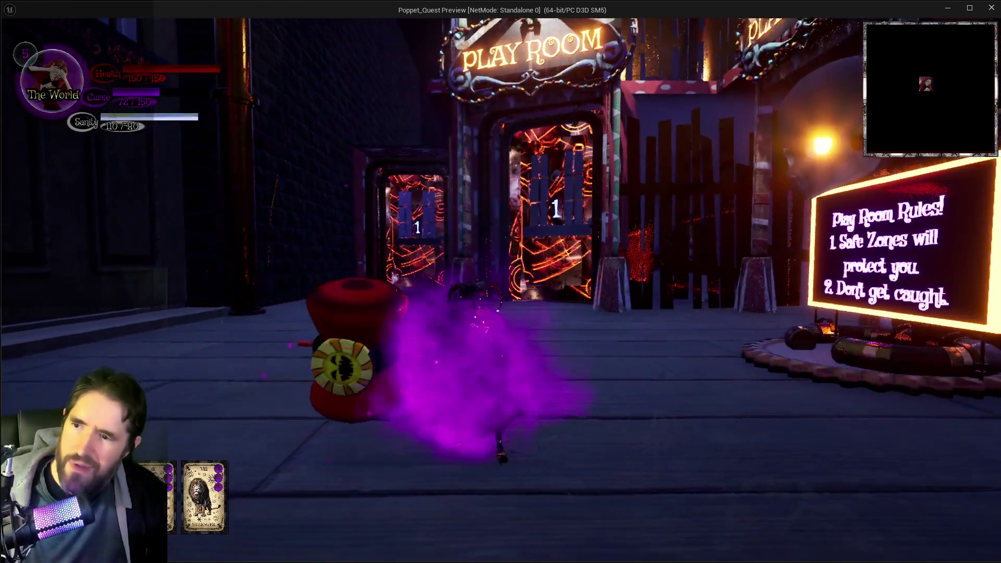
click(500, 281)
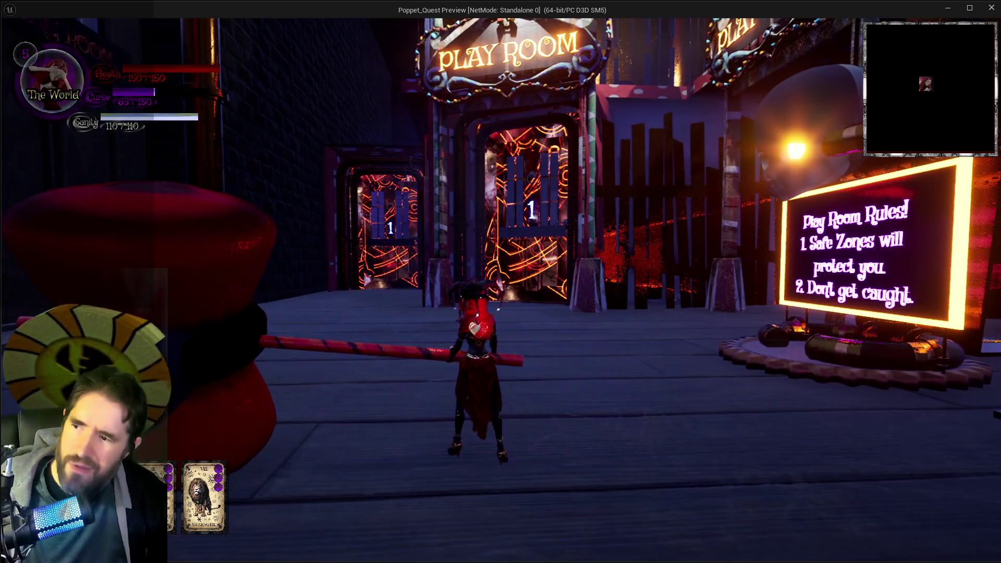
click(500, 281)
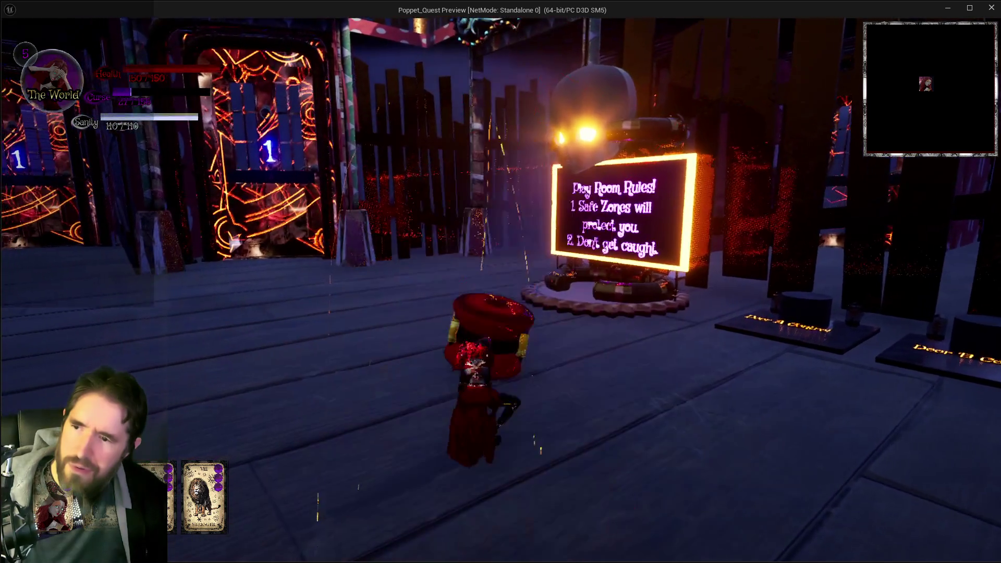
click(501, 281)
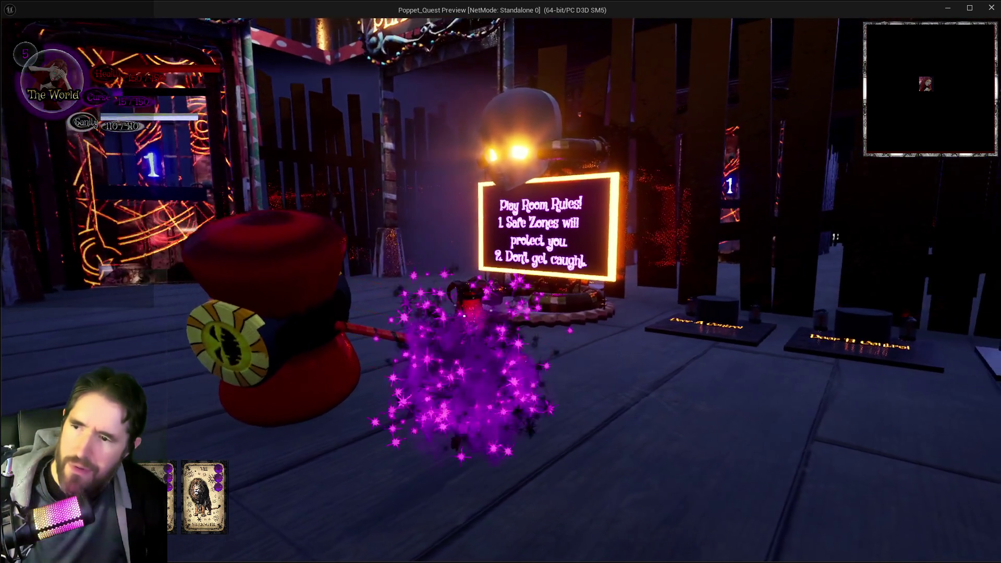
click(500, 282)
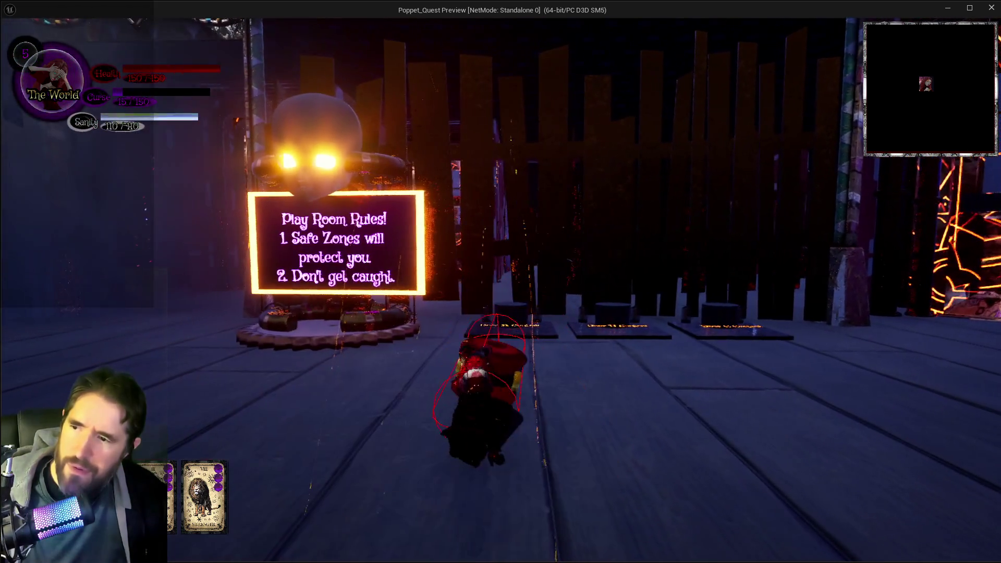
click(500, 281)
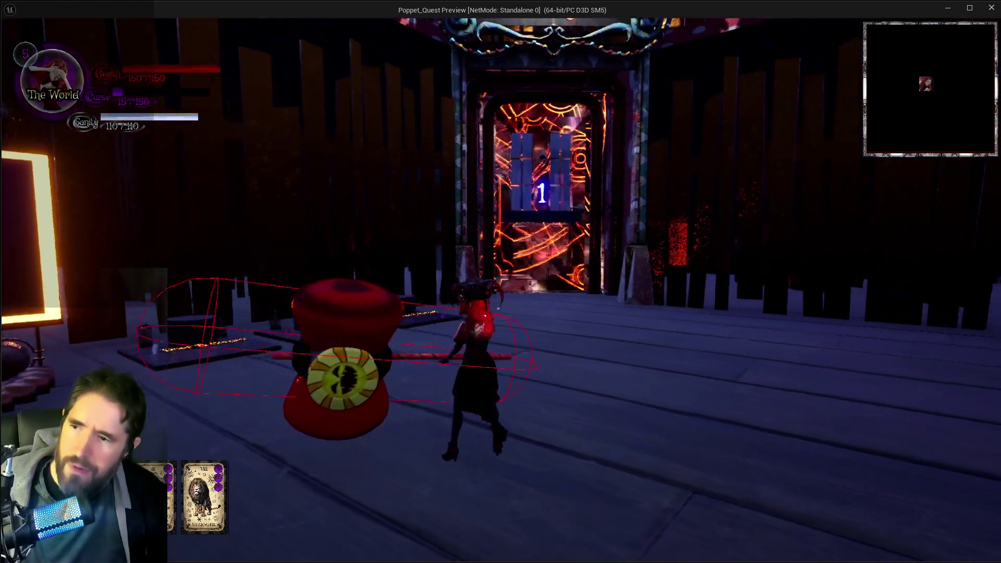
click(500, 282)
key(w)
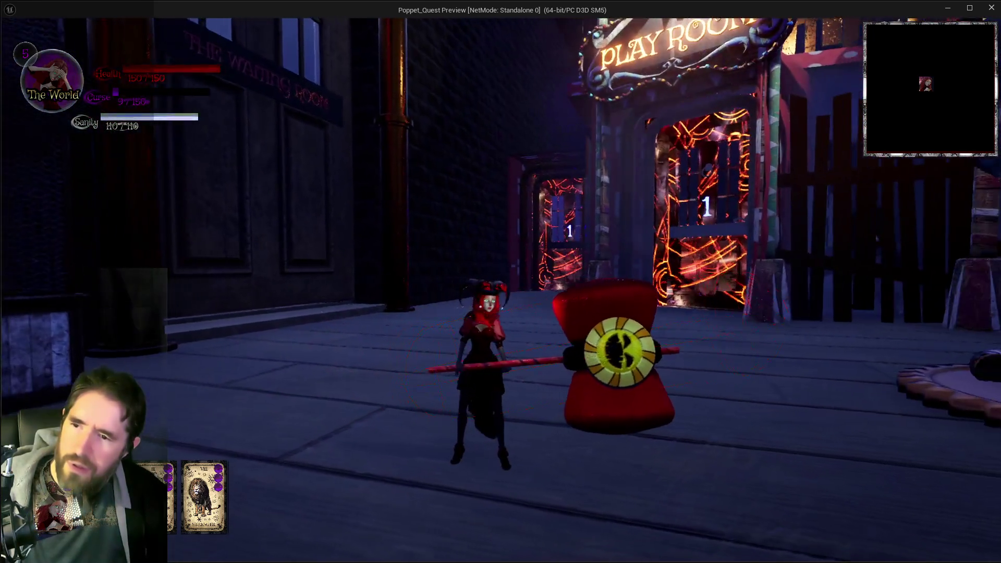
click(500, 282)
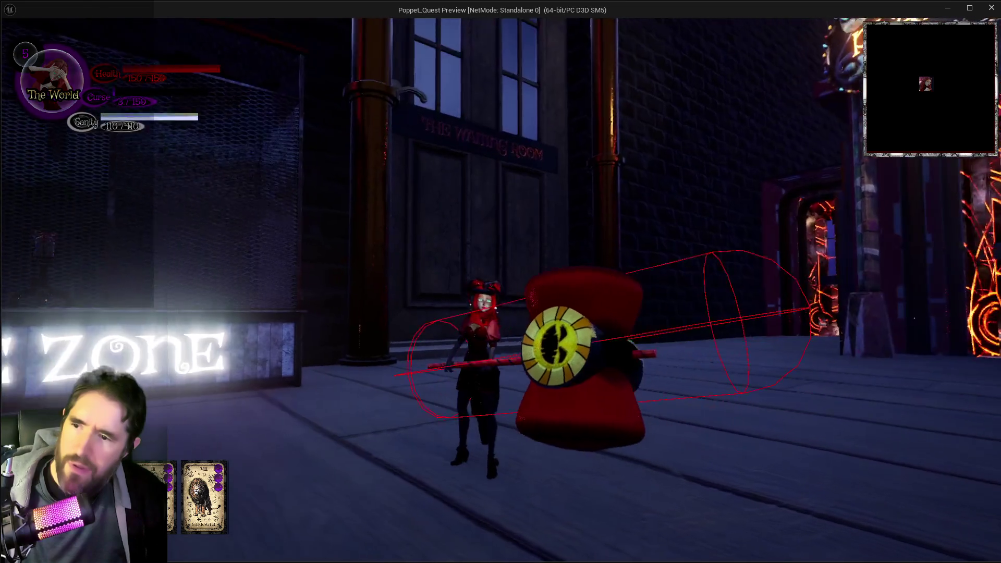
key(alt+Tab)
key(Escape)
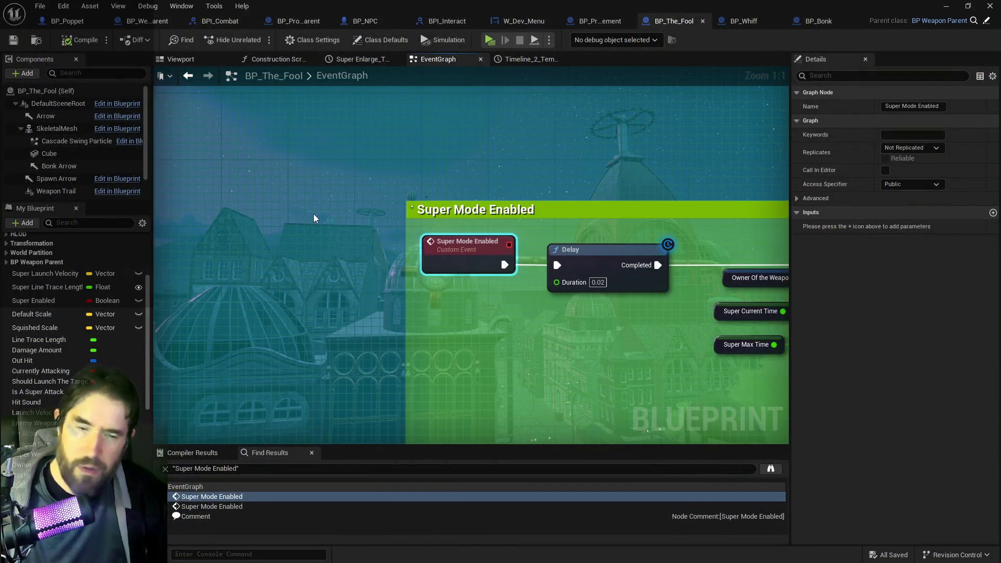
scroll(342, 254, down, 4)
scroll(374, 269, down, 2)
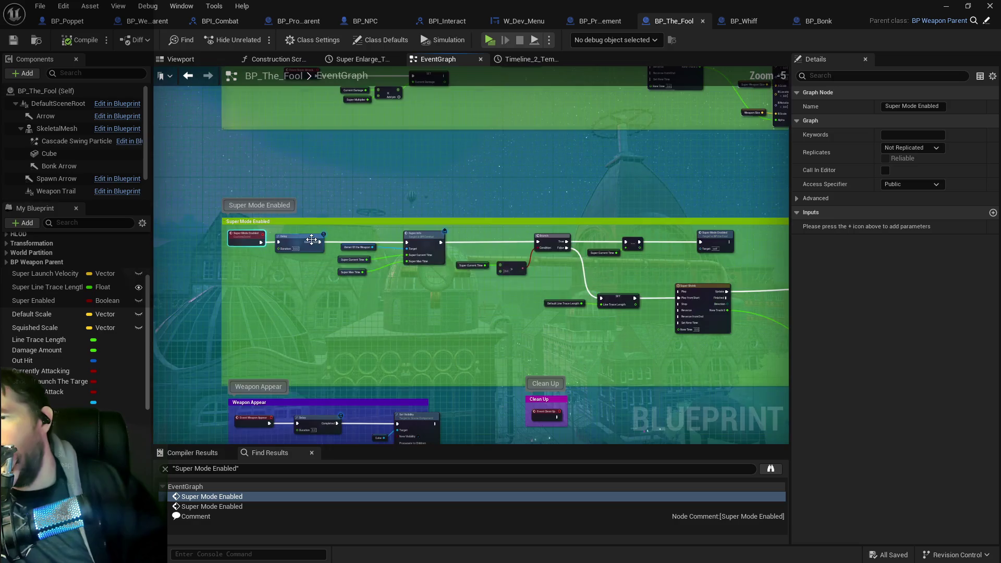
scroll(320, 316, down, 1)
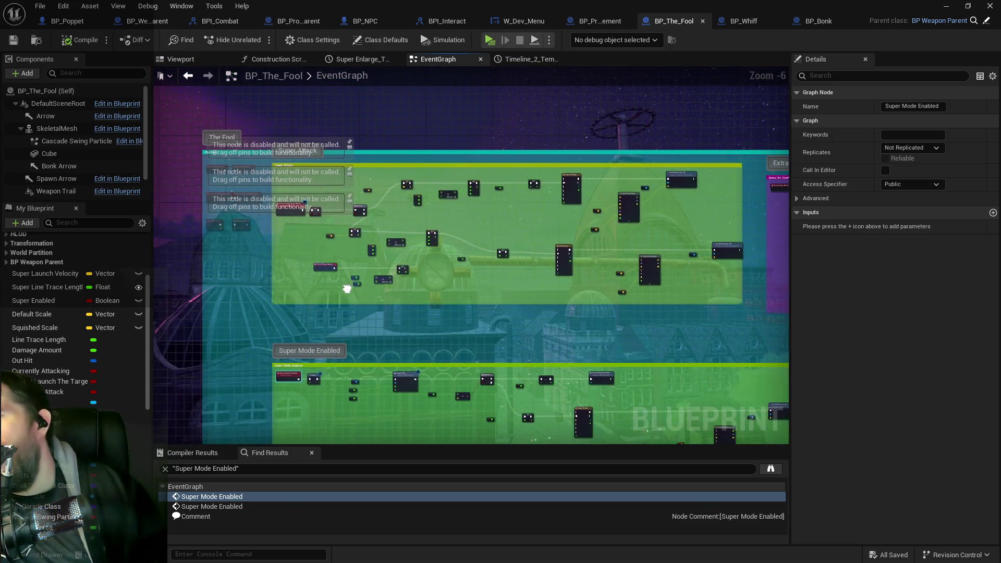
scroll(320, 244, up, 2)
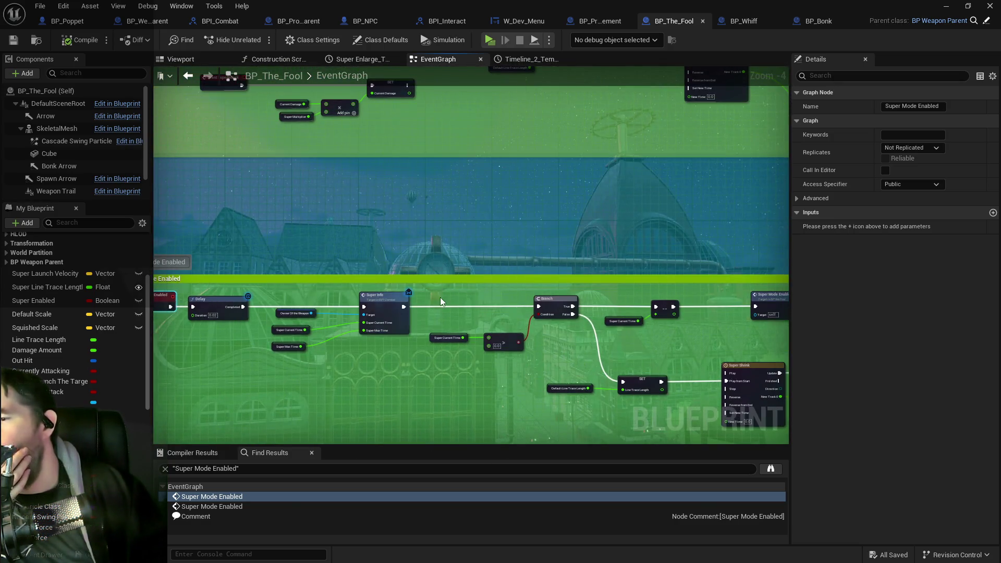
scroll(295, 242, down, 1)
mouse_move(346, 273)
mouse_down()
mouse_move(293, 382)
mouse_move(313, 417)
mouse_move(512, 358)
mouse_up()
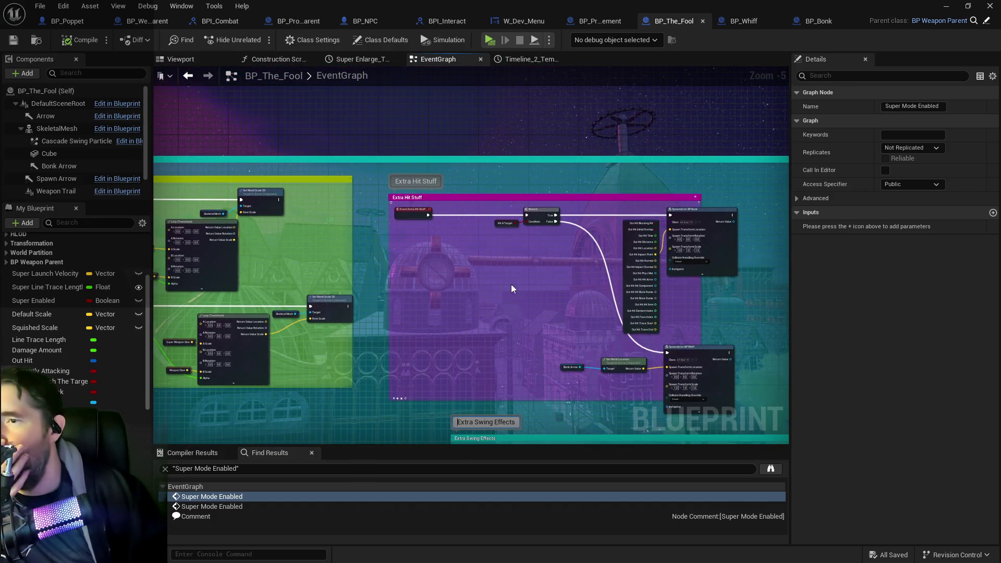
scroll(582, 267, up, 1)
scroll(586, 276, up, 2)
drag(585, 277, 392, 273)
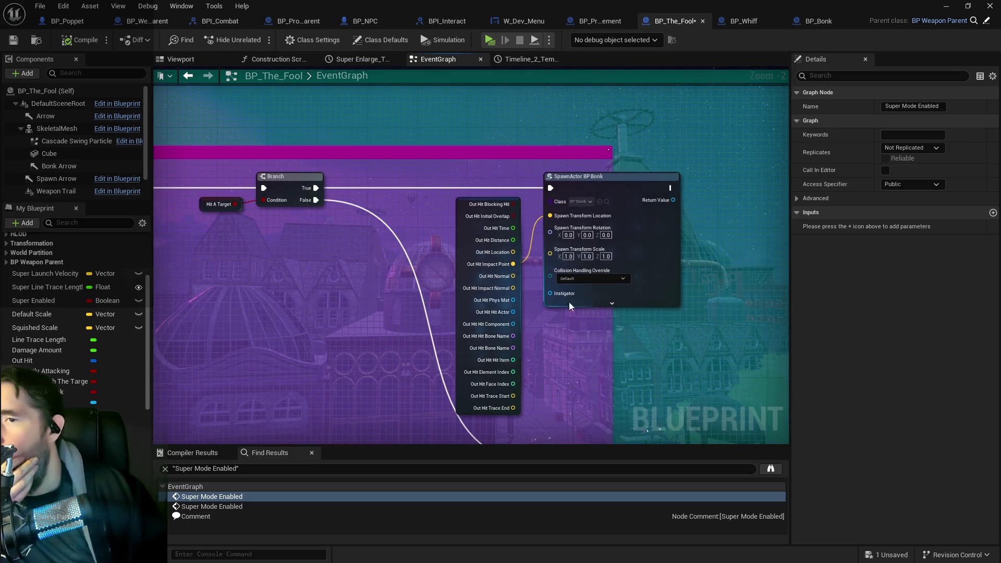
drag(563, 358, 568, 214)
scroll(473, 213, down, 4)
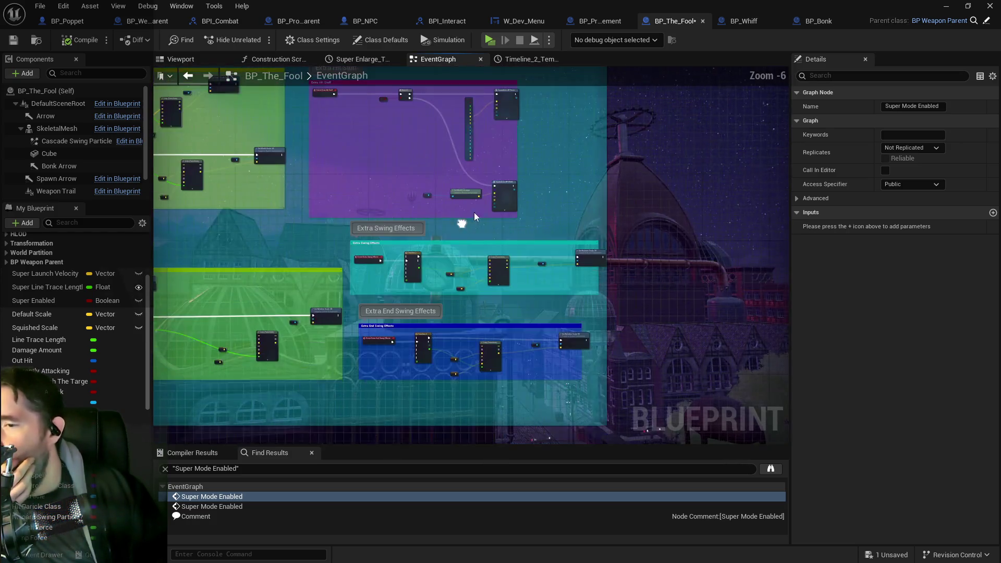
scroll(480, 290, up, 3)
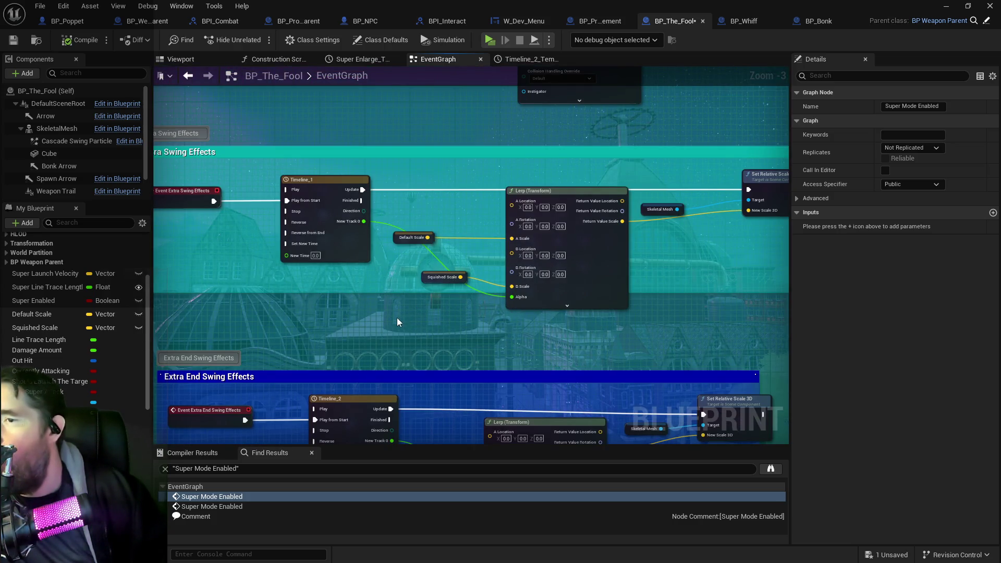
drag(397, 317, 418, 291)
drag(384, 324, 417, 208)
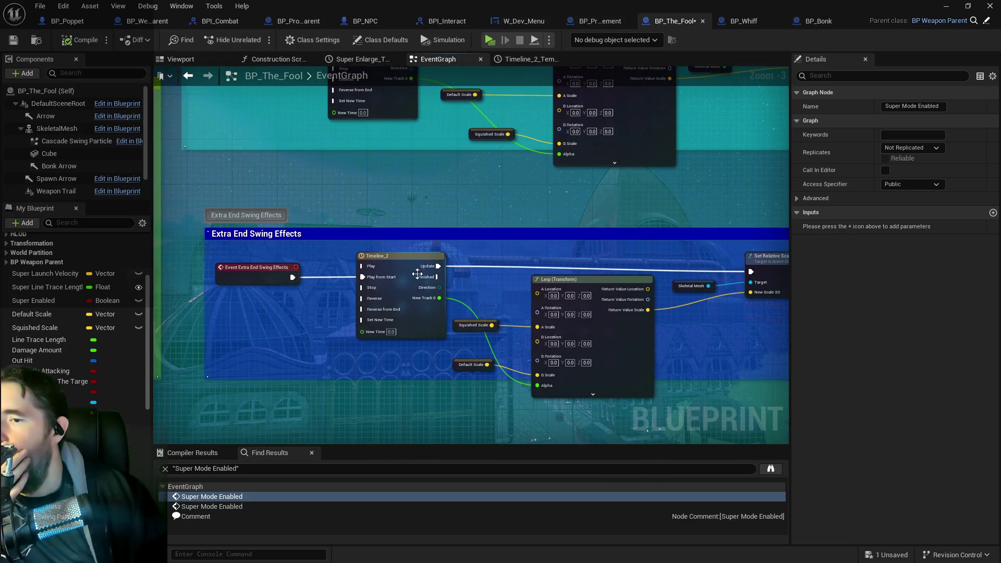
scroll(433, 347, down, 1)
drag(433, 347, 364, 194)
scroll(386, 152, up, 2)
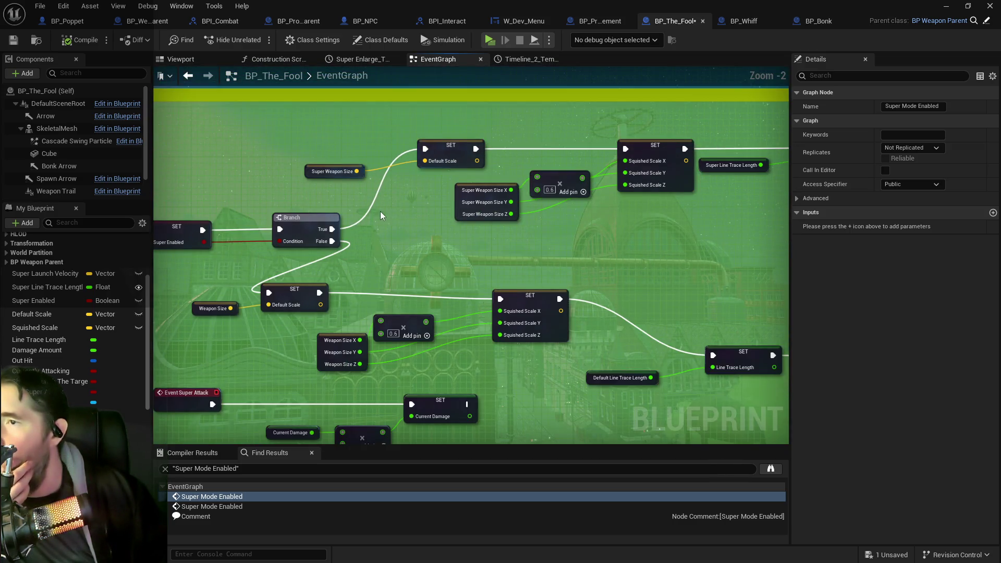
scroll(417, 215, down, 2)
scroll(408, 234, up, 2)
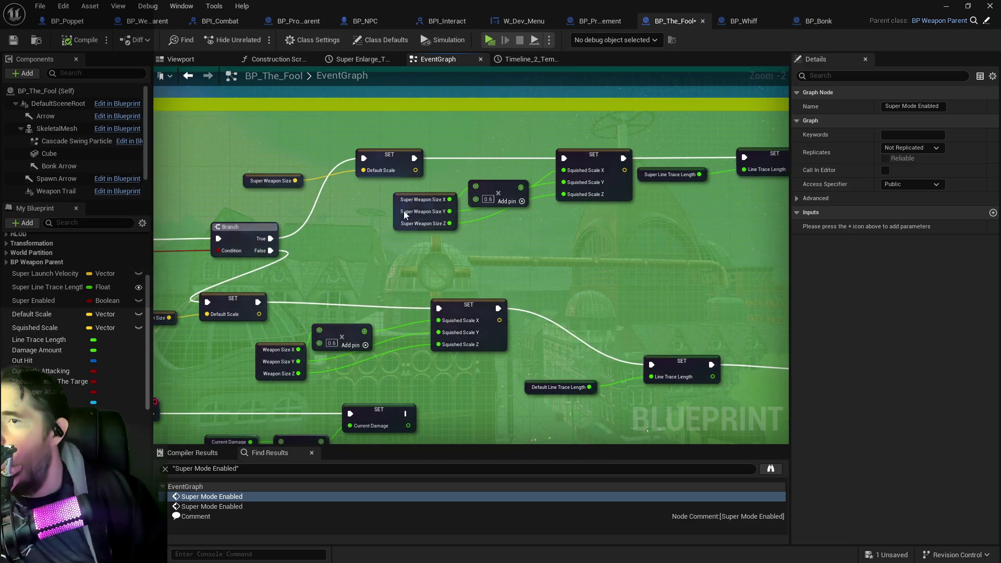
drag(370, 210, 229, 203)
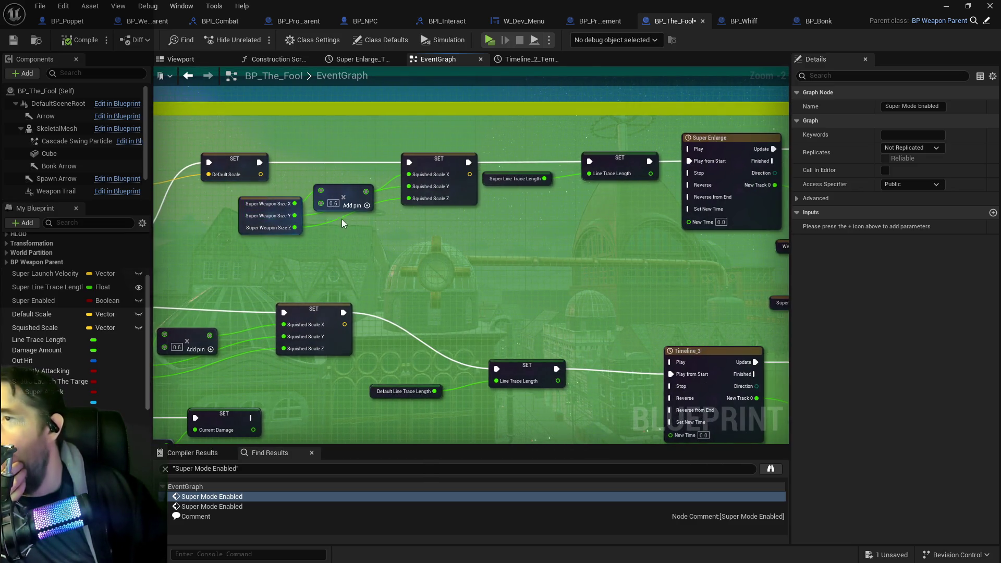
mouse_move(357, 190)
mouse_down()
mouse_move(351, 177)
mouse_move(298, 240)
mouse_move(623, 190)
mouse_up()
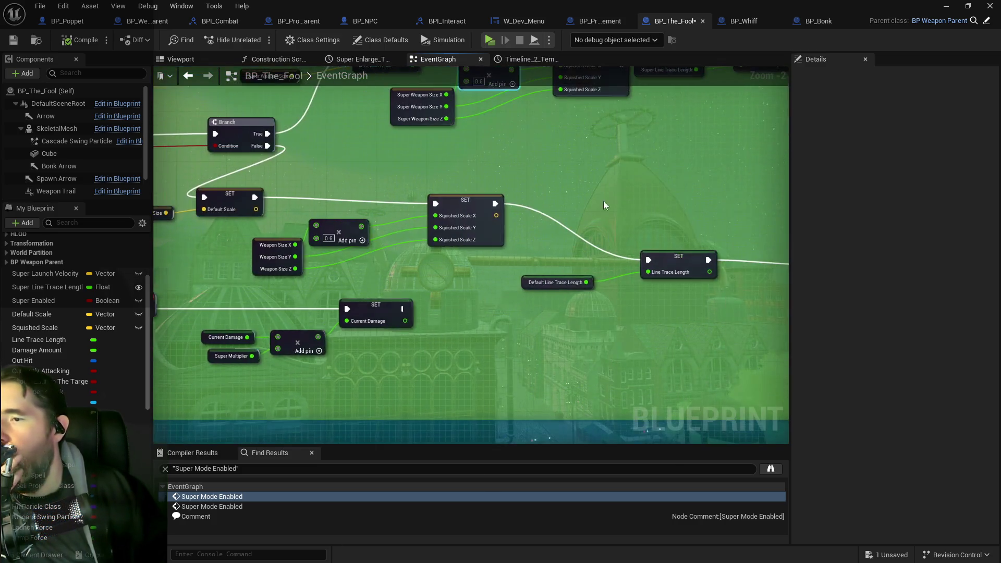
mouse_move(348, 284)
mouse_down()
mouse_move(430, 230)
mouse_move(434, 198)
mouse_up()
drag(341, 237, 352, 243)
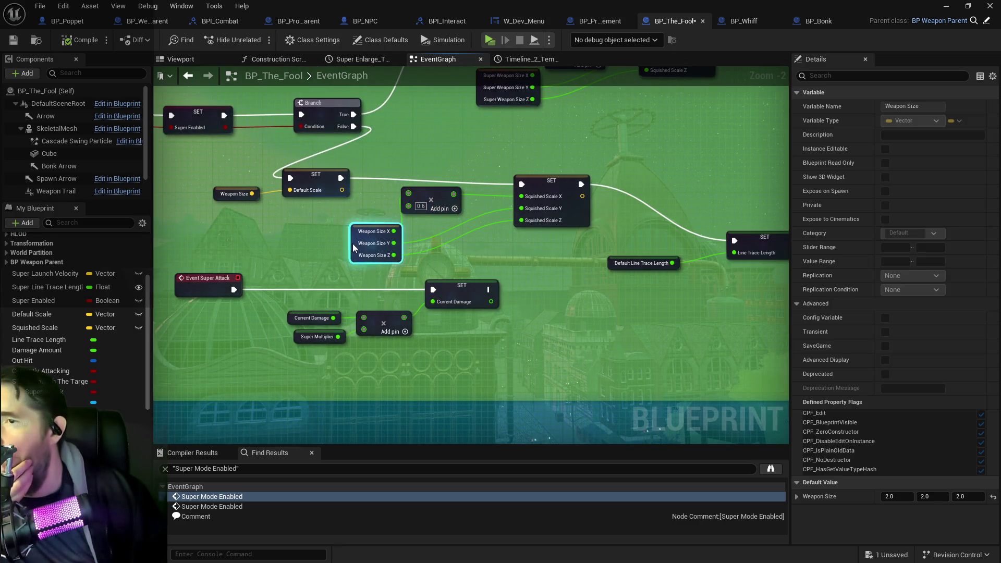
click(221, 195)
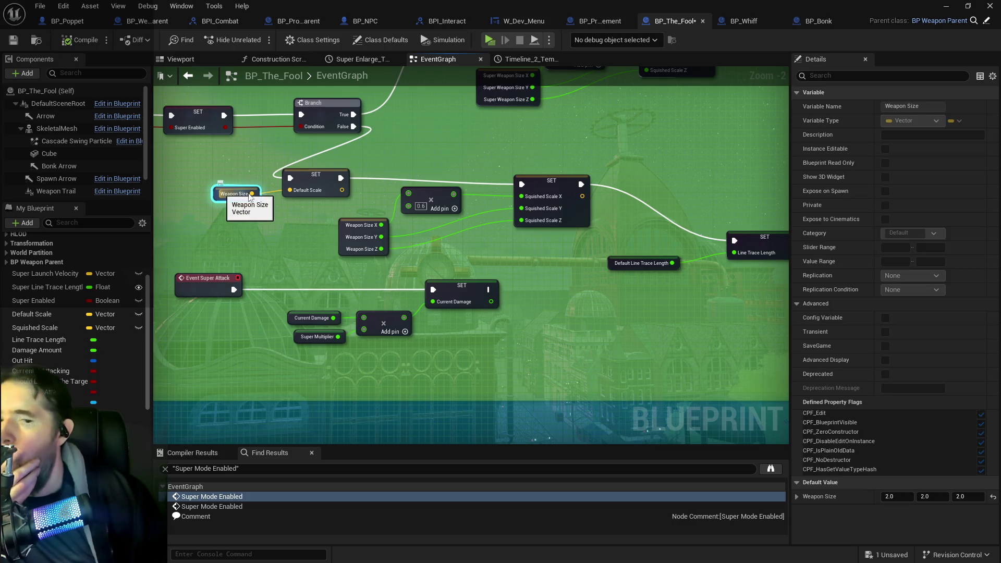
click(298, 180)
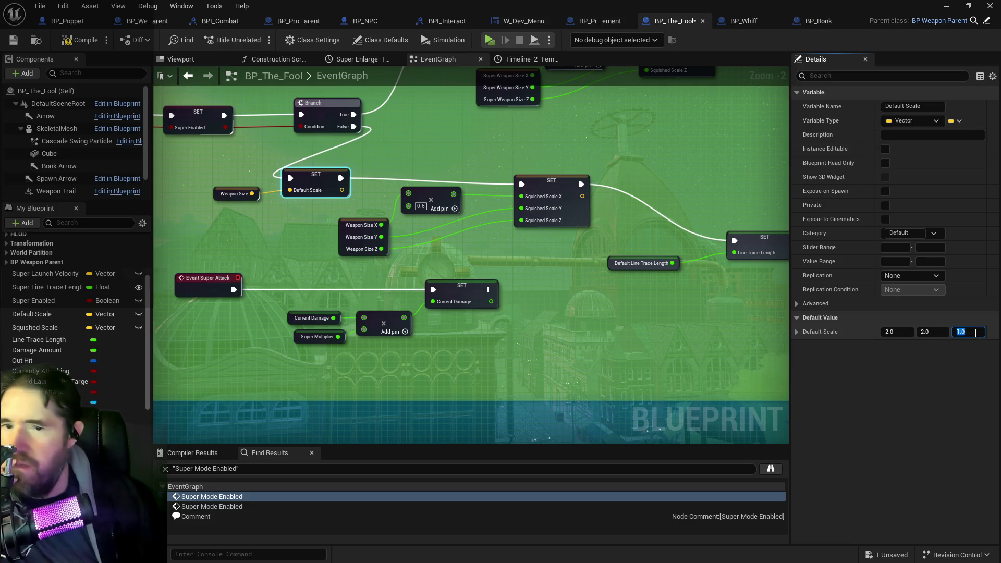
click(405, 257)
scroll(404, 268, down, 1)
scroll(311, 263, down, 4)
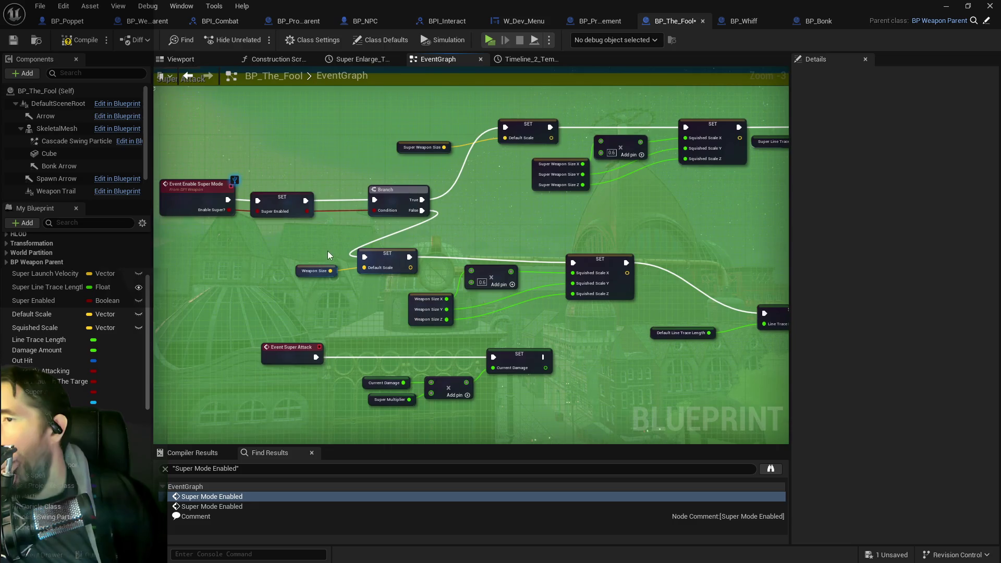
Step: Select the Weapon Size scaling node chain to copy it
scroll(361, 247, up, 2)
scroll(440, 245, down, 2)
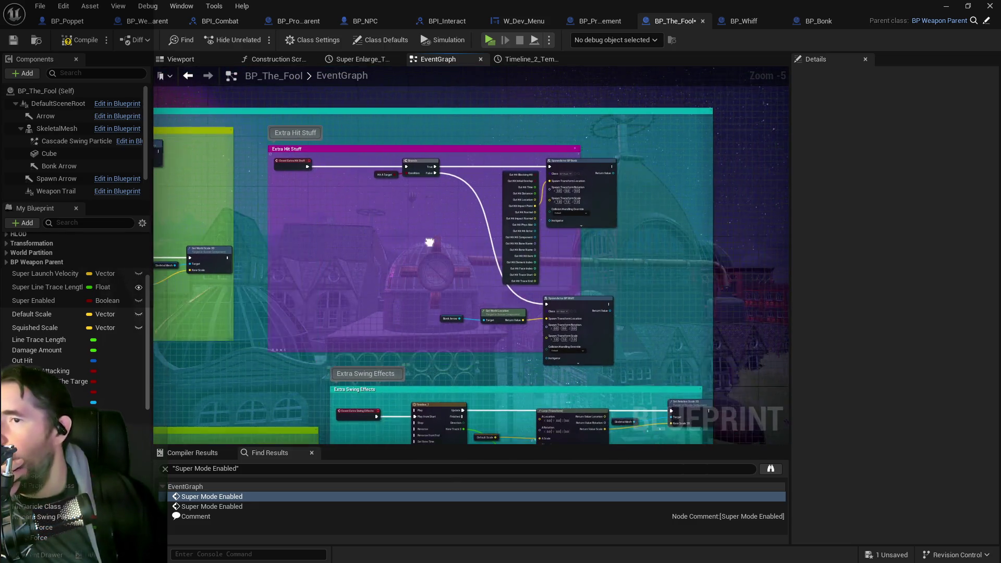
scroll(535, 320, up, 2)
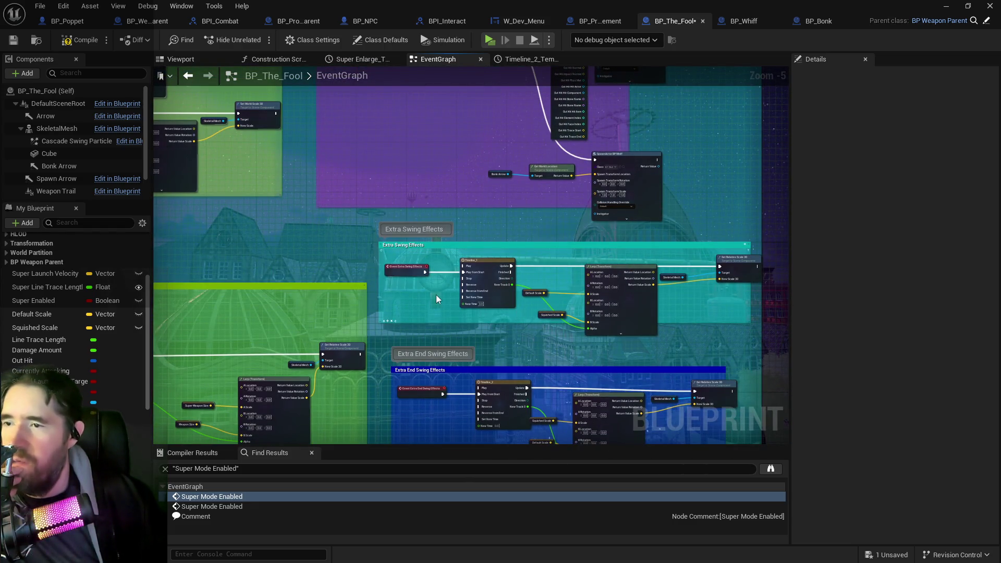
scroll(436, 295, down, 4)
scroll(448, 271, up, 3)
mouse_move(449, 270)
mouse_down()
mouse_move(456, 232)
mouse_move(439, 196)
mouse_move(433, 130)
mouse_move(621, 296)
mouse_up()
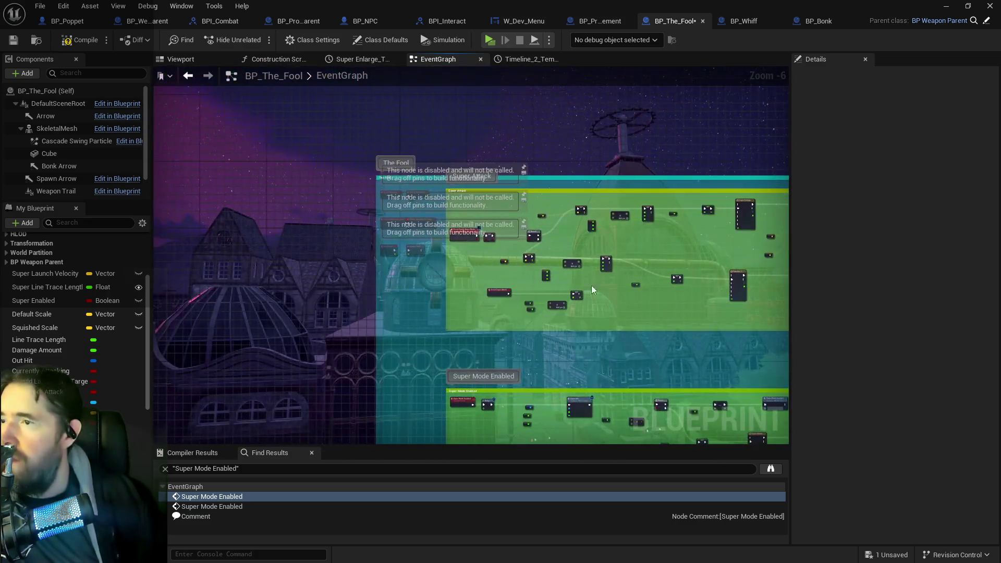
scroll(484, 256, up, 3)
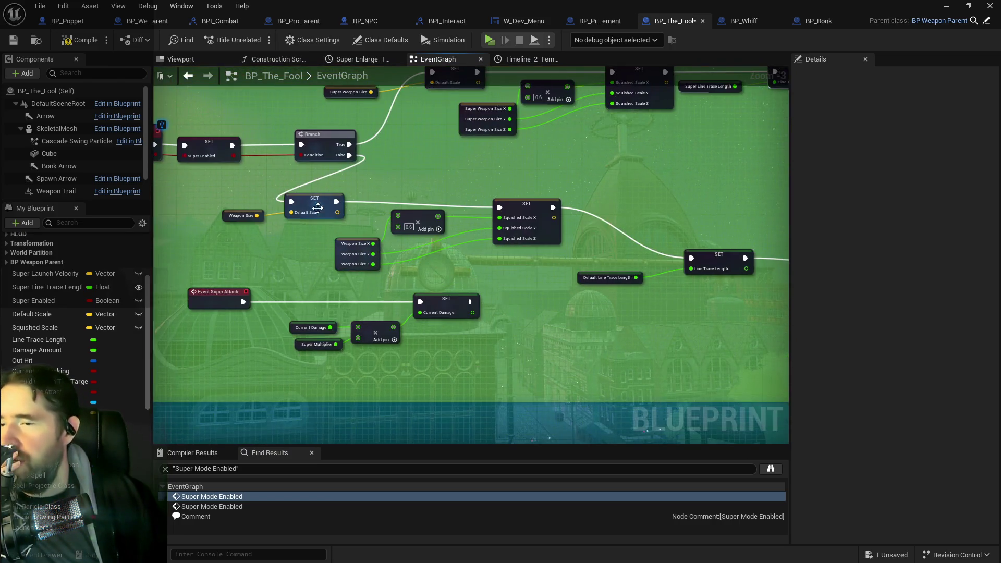
mouse_move(218, 193)
mouse_down()
mouse_move(552, 249)
mouse_move(549, 262)
mouse_up()
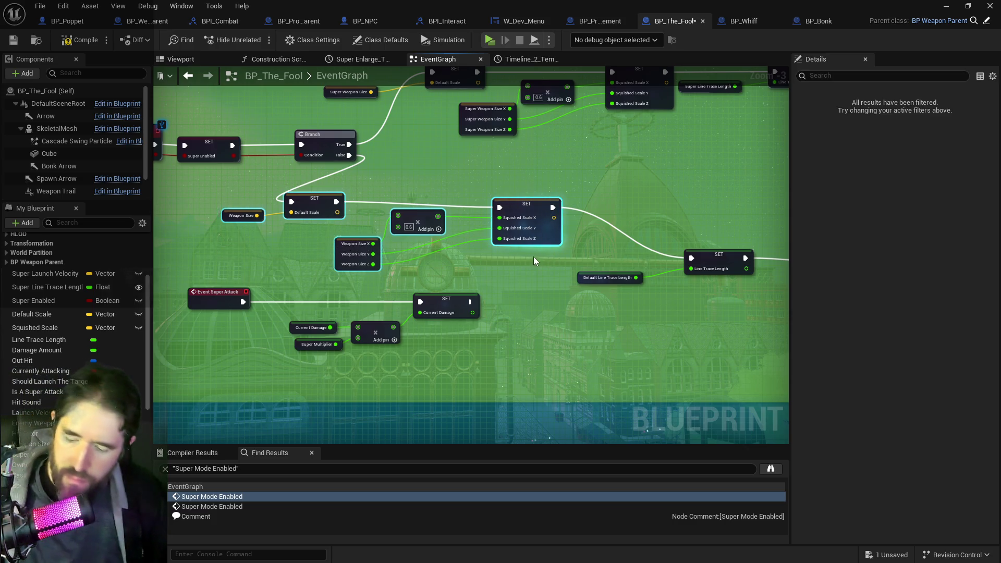
Step: Make room beside Event BeginPlay and paste the copied Weapon Size scaling nodes
scroll(527, 258, down, 4)
scroll(523, 255, down, 2)
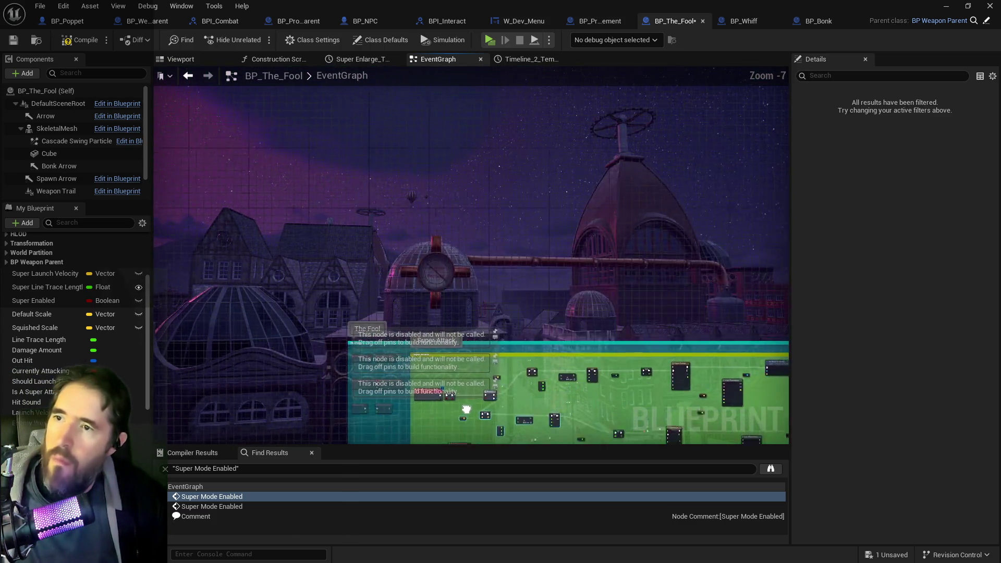
scroll(450, 252, up, 4)
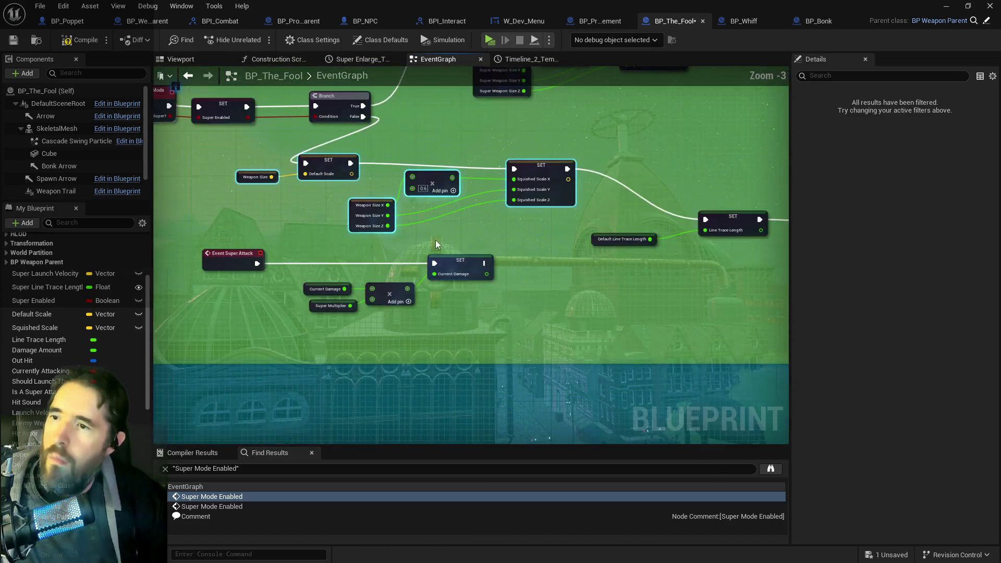
drag(438, 246, 571, 137)
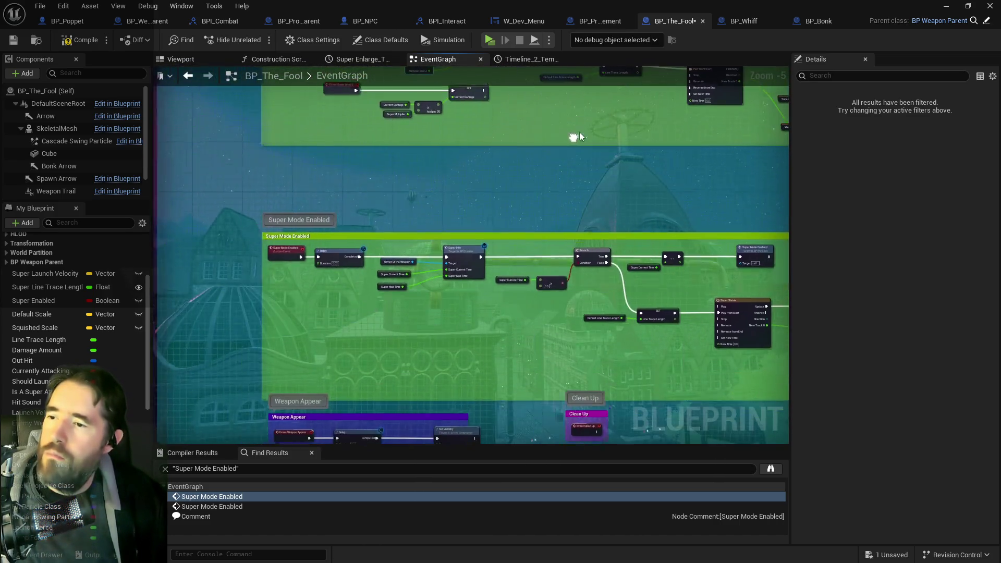
scroll(462, 235, down, 2)
drag(433, 241, 429, 398)
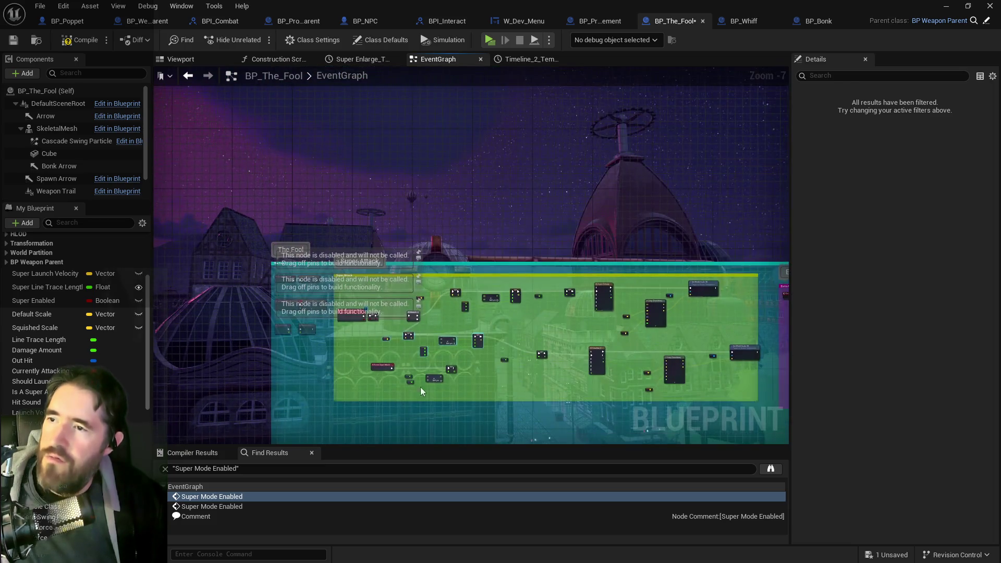
scroll(395, 348, up, 4)
mouse_move(398, 336)
mouse_down()
mouse_move(266, 296)
mouse_move(312, 165)
mouse_up()
click(477, 167)
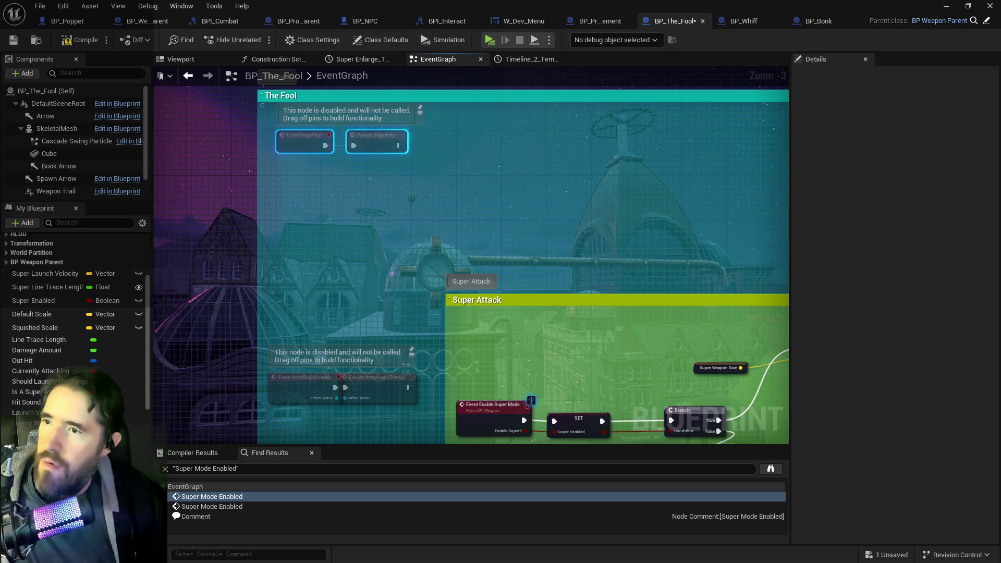
drag(598, 153, 442, 174)
key(ctrl+v)
Step: Wire Parent: BeginPlay into the pasted SET node, tidy the nodes, and save
click(284, 172)
drag(244, 167, 375, 155)
mouse_move(659, 149)
mouse_down()
mouse_move(600, 209)
mouse_move(302, 229)
mouse_up()
drag(499, 156, 500, 168)
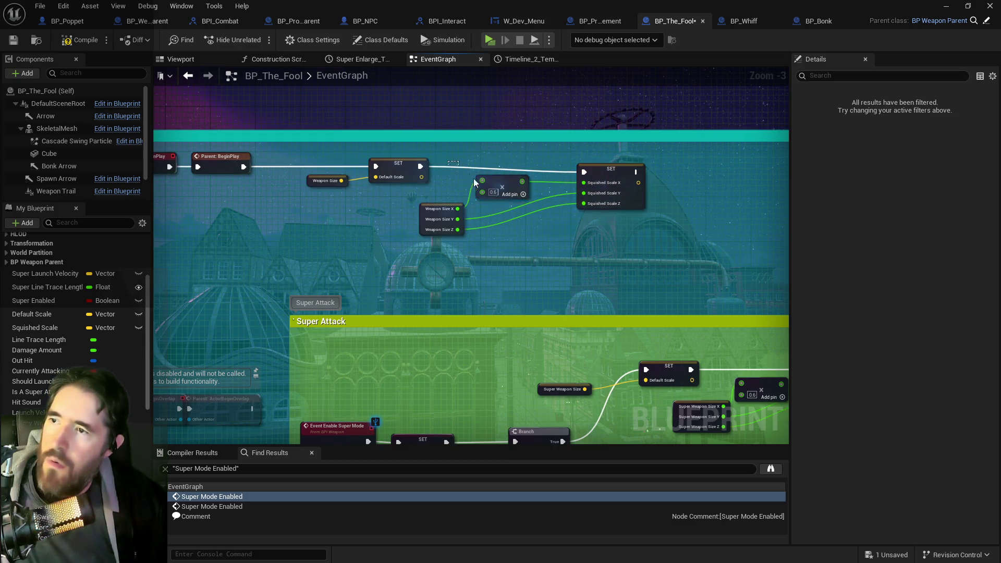
click(605, 175)
drag(607, 174, 629, 167)
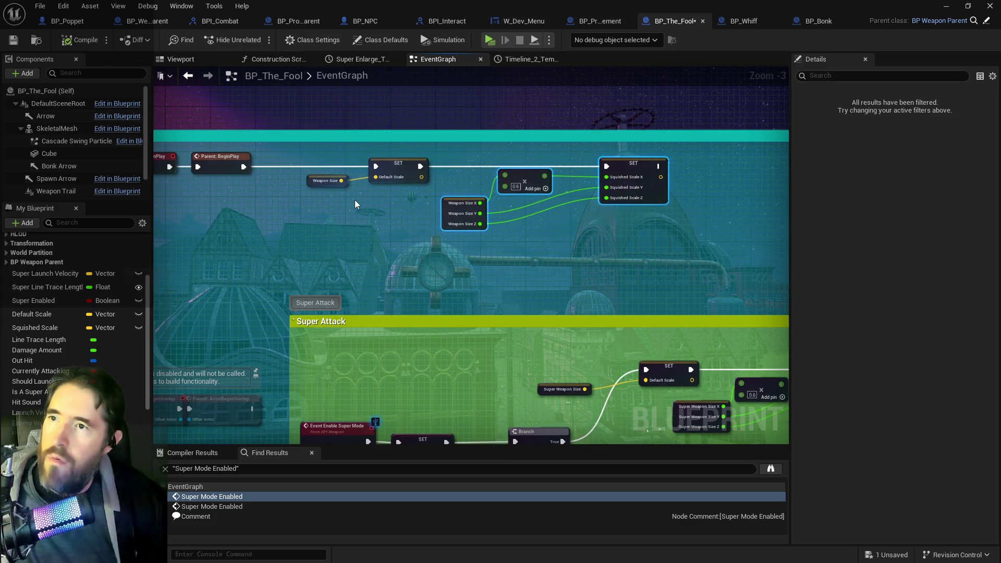
key(ctrl+s)
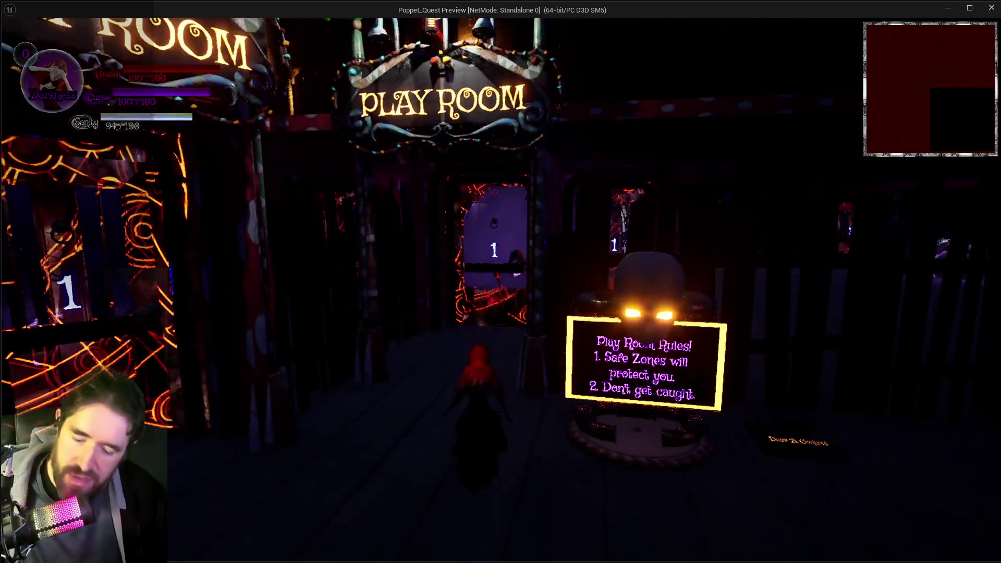
Step: Open the inventory, switch to Darkness form, and swing the red hammer
key(Tab)
key(Tab)
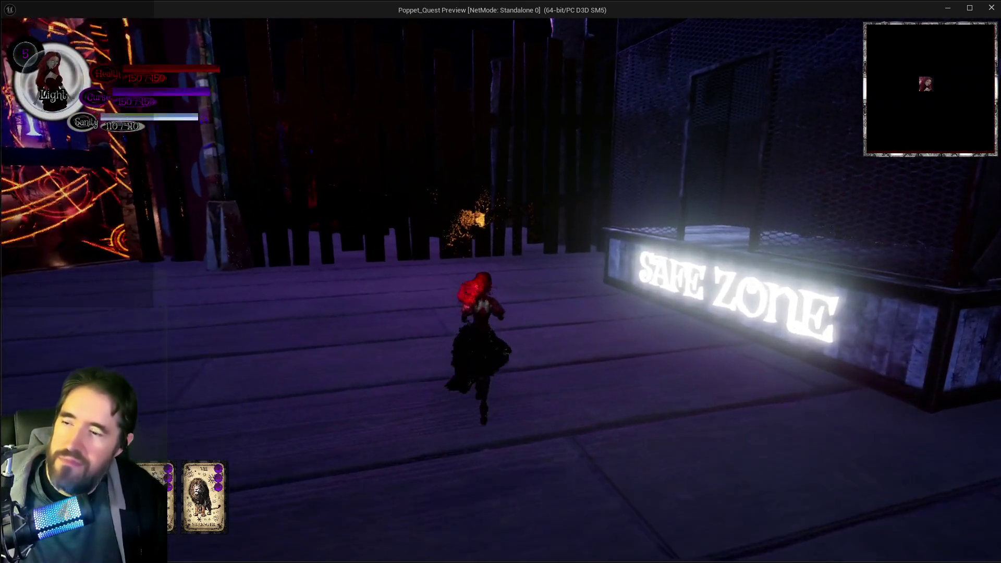
key(q)
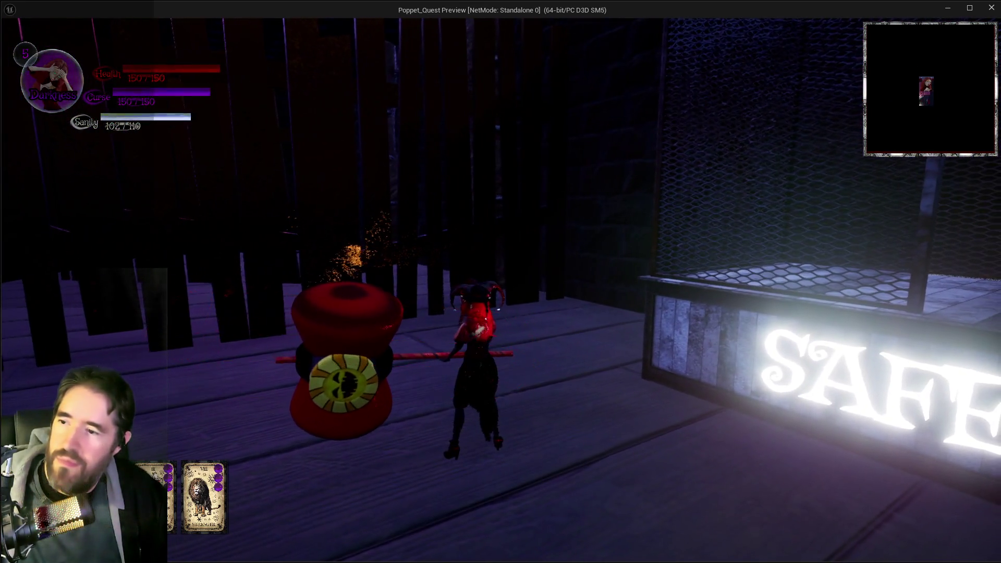
click(500, 282)
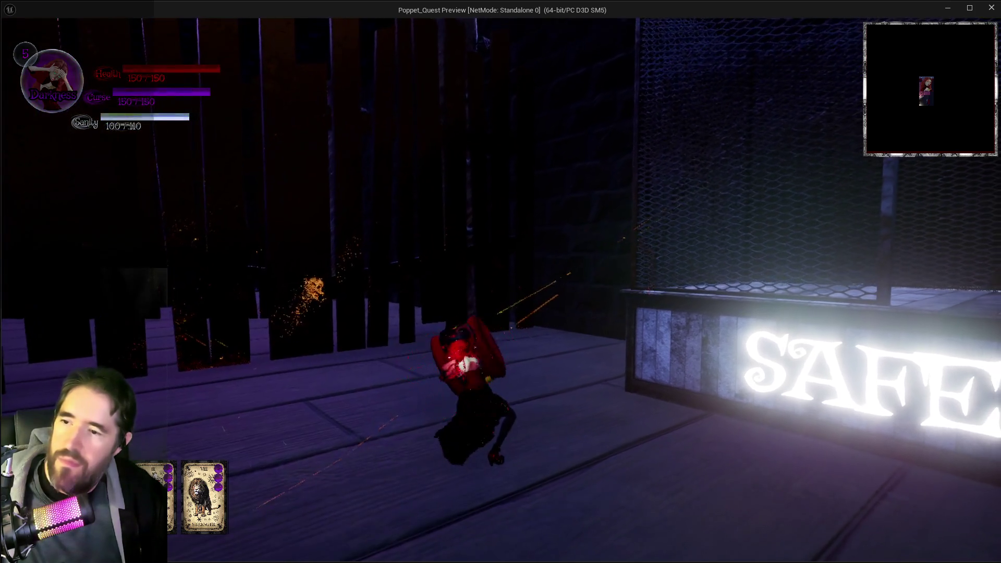
click(500, 281)
Step: Dash toward the Play Room swinging the hammer repeatedly, then stop the preview
key(w)
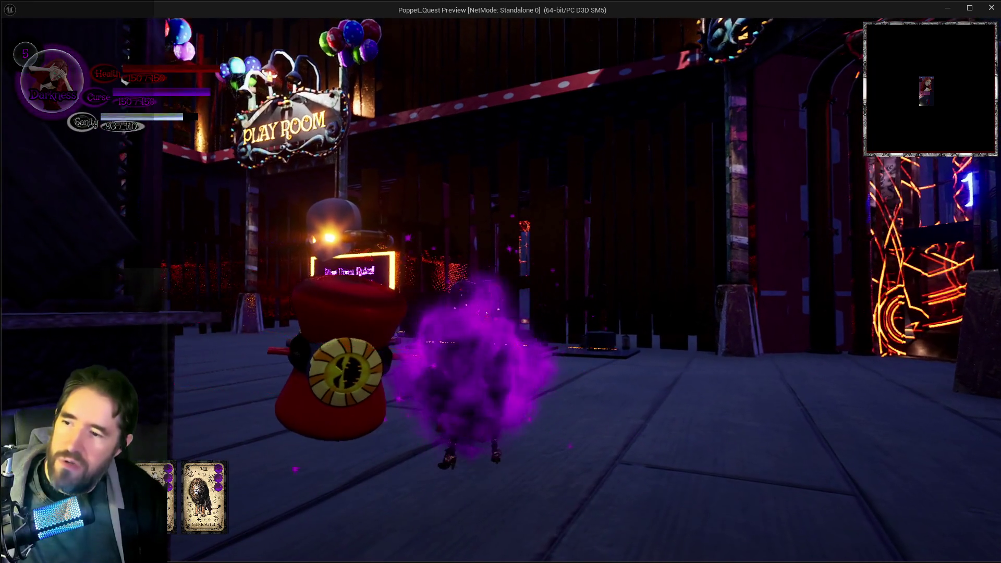
click(501, 282)
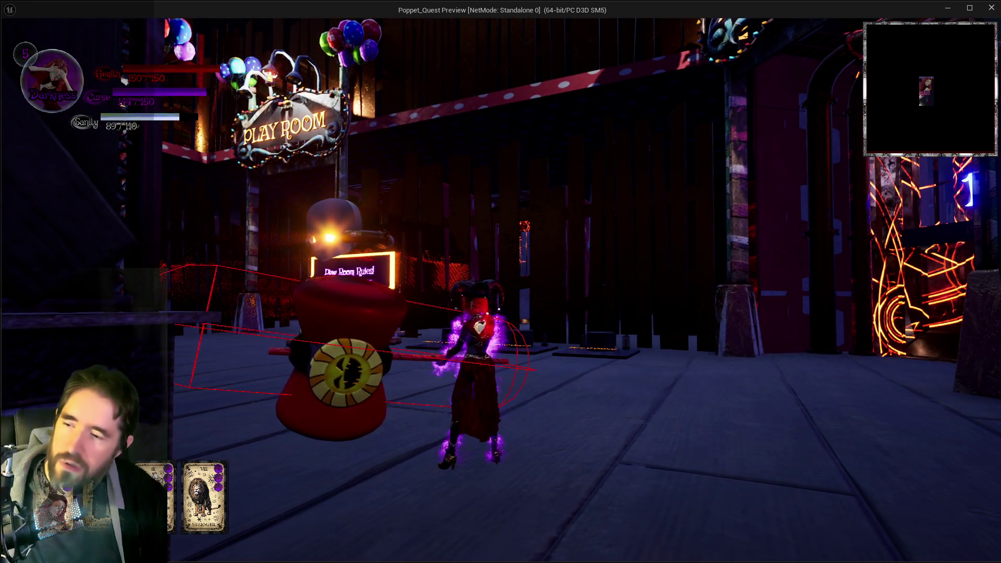
click(500, 282)
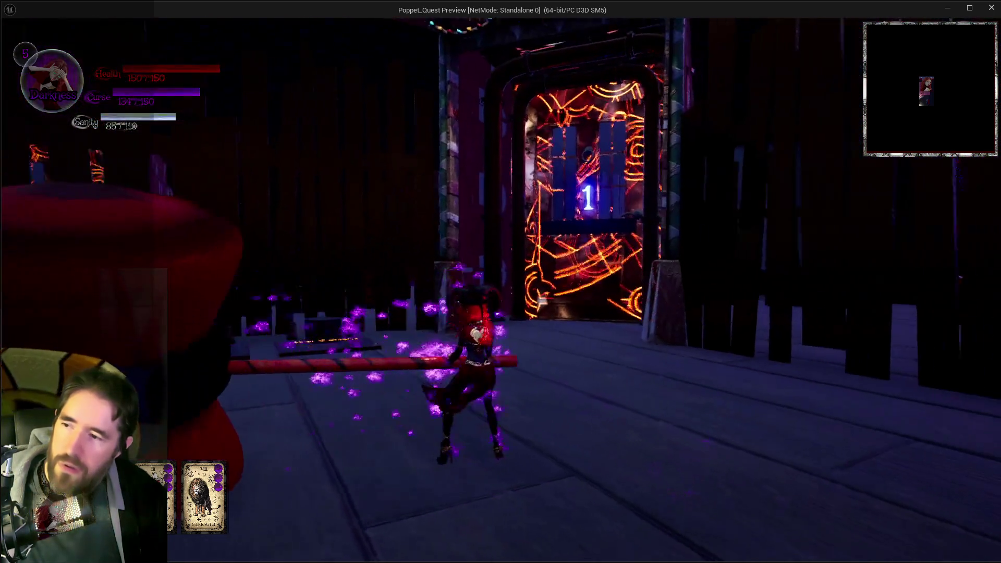
click(501, 281)
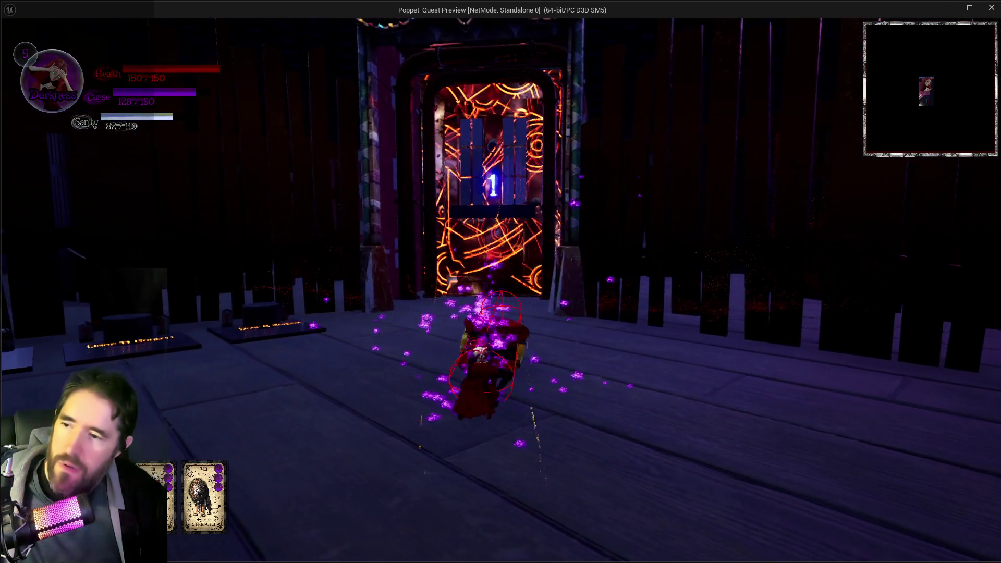
click(500, 282)
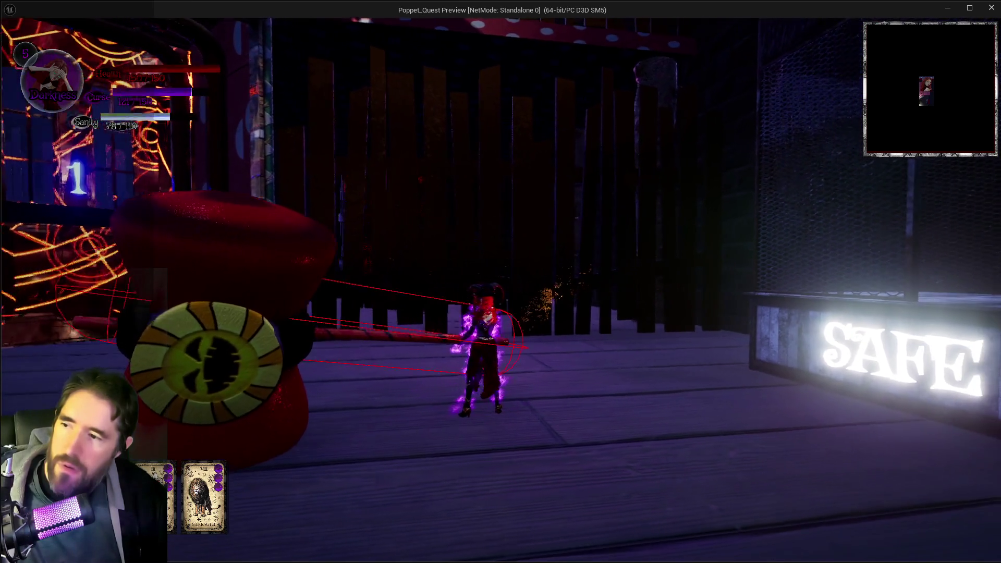
click(500, 281)
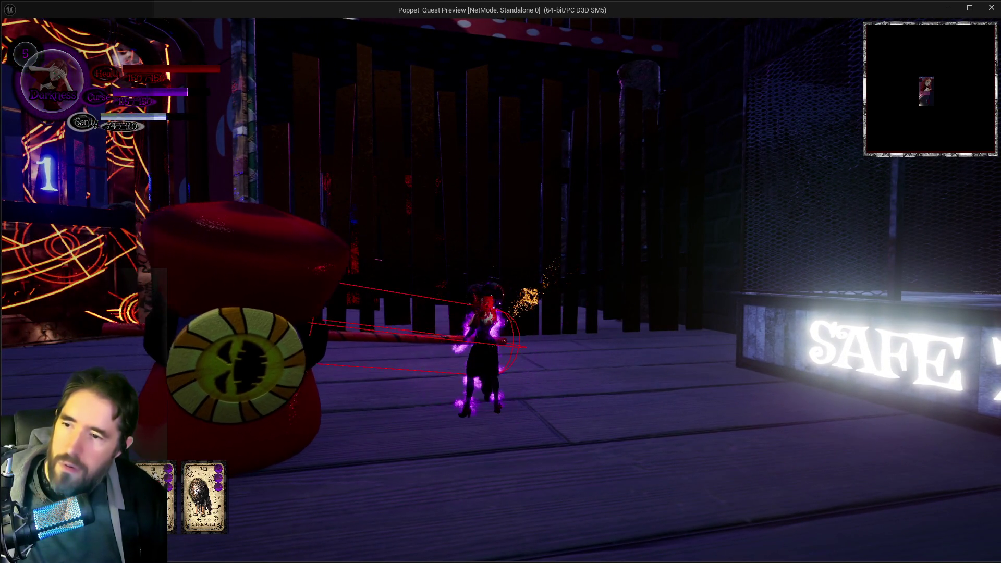
click(500, 282)
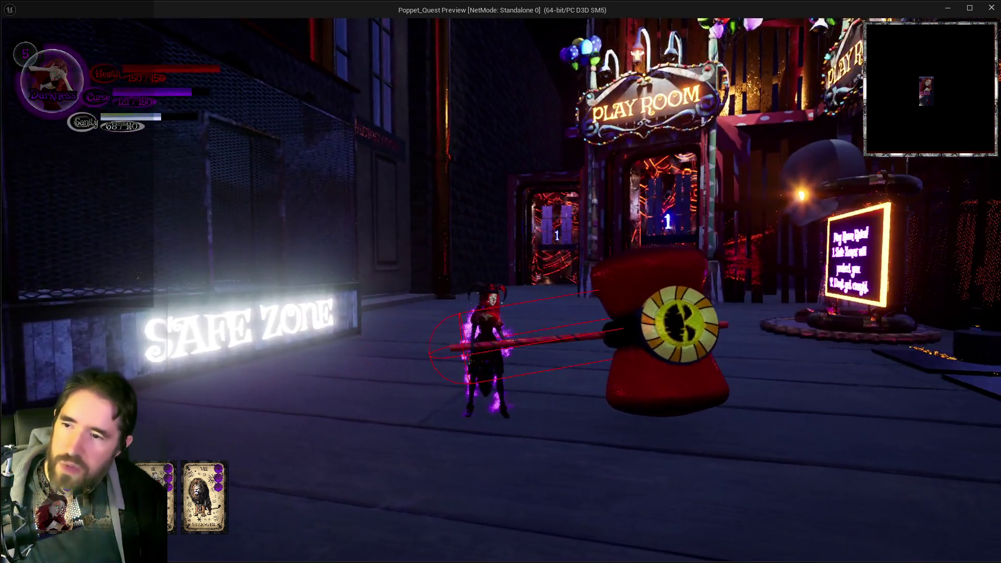
click(500, 281)
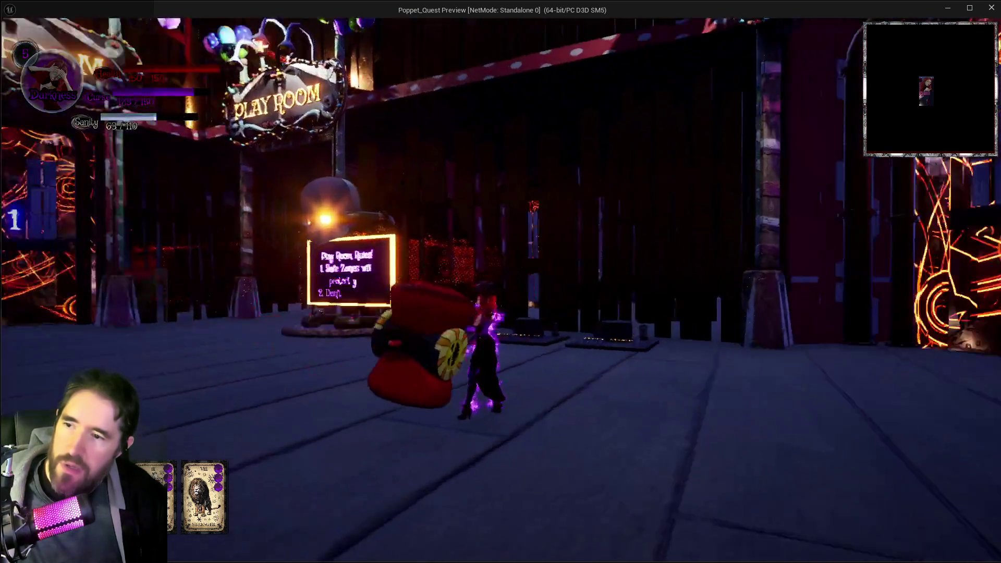
key(Escape)
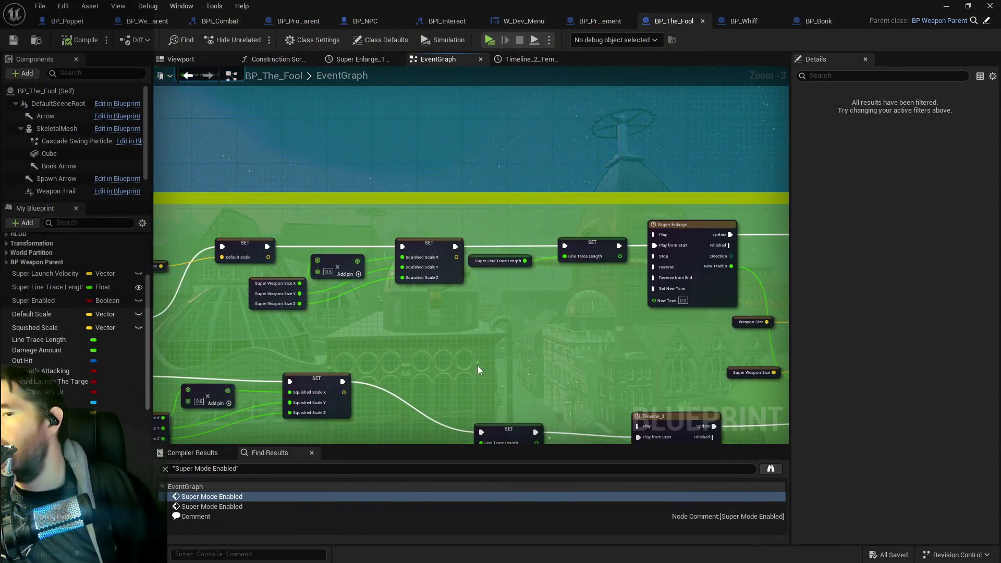
Step: Navigate the graph to center on the Extra Hit Stuff comment
scroll(223, 261, up, 3)
scroll(286, 279, down, 1)
drag(359, 277, 182, 233)
drag(437, 367, 227, 371)
drag(526, 319, 377, 301)
scroll(380, 308, down, 1)
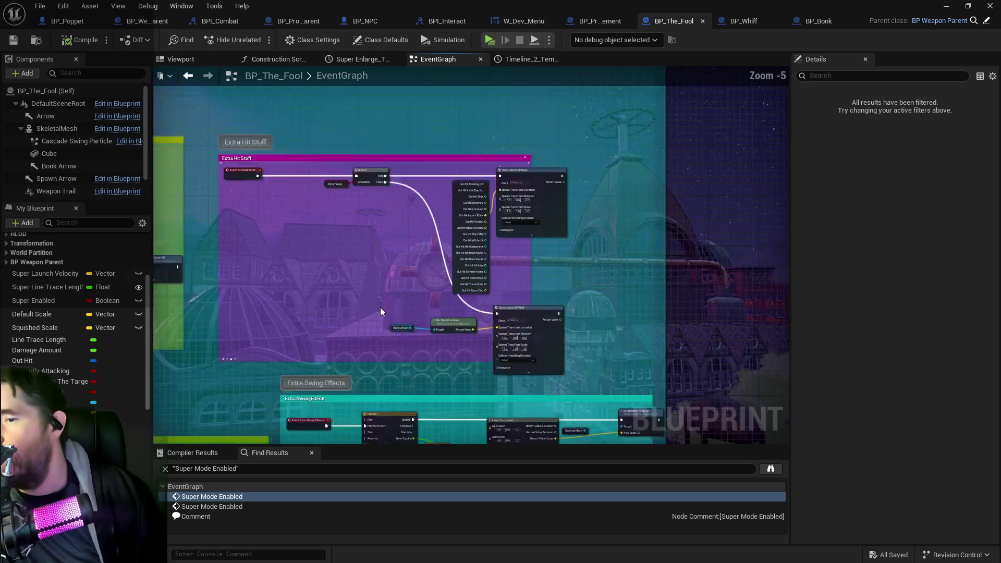
scroll(380, 307, down, 1)
scroll(527, 294, up, 2)
scroll(393, 337, up, 1)
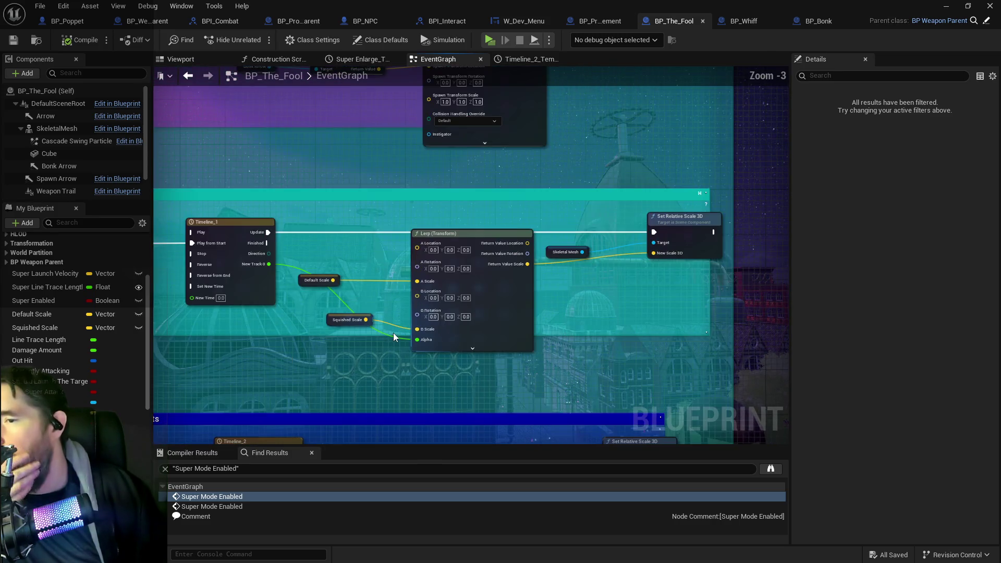
Step: Place a DefaultSceneRoot getter in the Extra Swing Effects block near Set Relative Scale 3D
drag(359, 322, 523, 276)
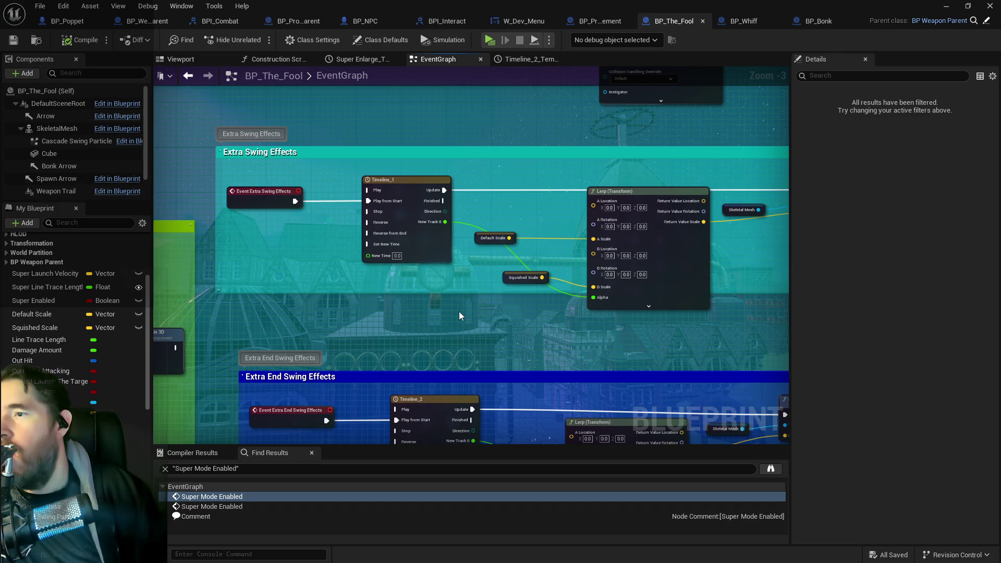
scroll(459, 313, down, 4)
scroll(467, 361, up, 3)
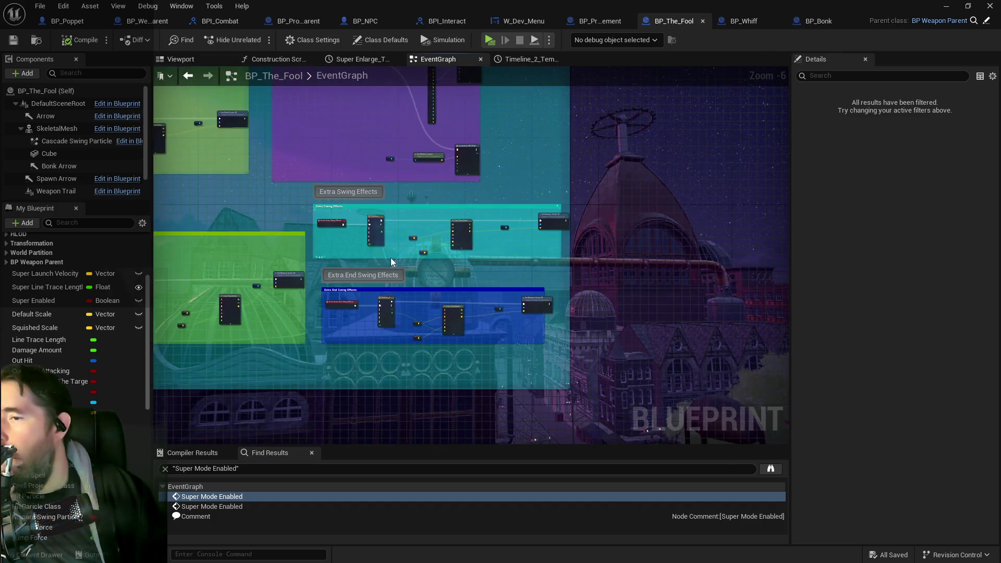
drag(427, 312, 406, 264)
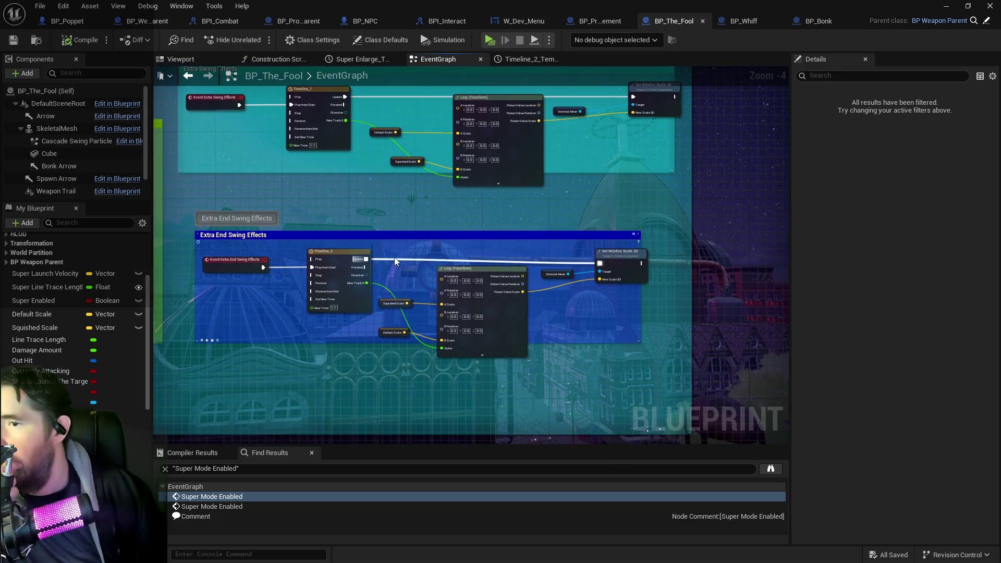
scroll(398, 276, up, 1)
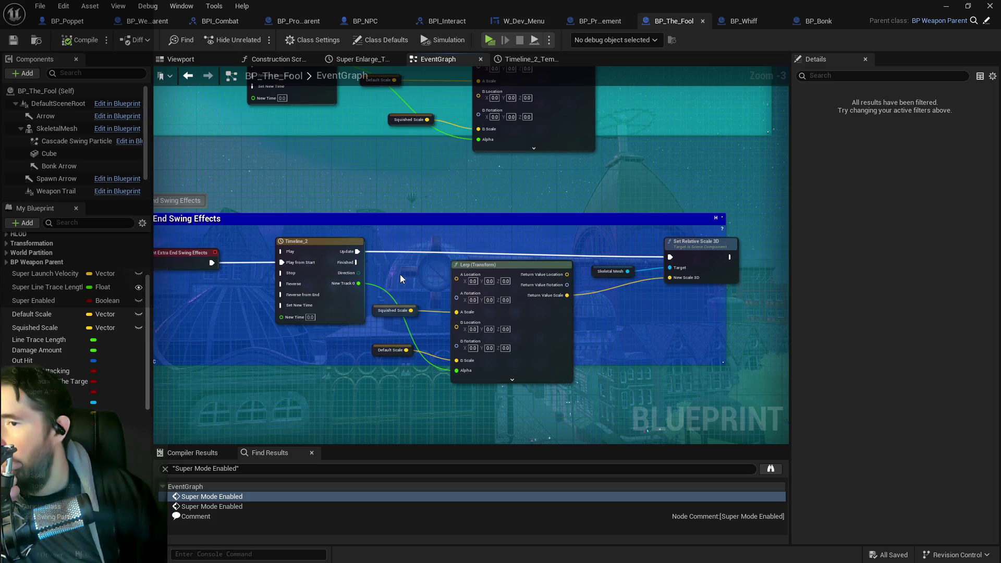
mouse_move(399, 274)
mouse_down()
mouse_move(464, 306)
mouse_move(507, 292)
mouse_move(440, 270)
mouse_up()
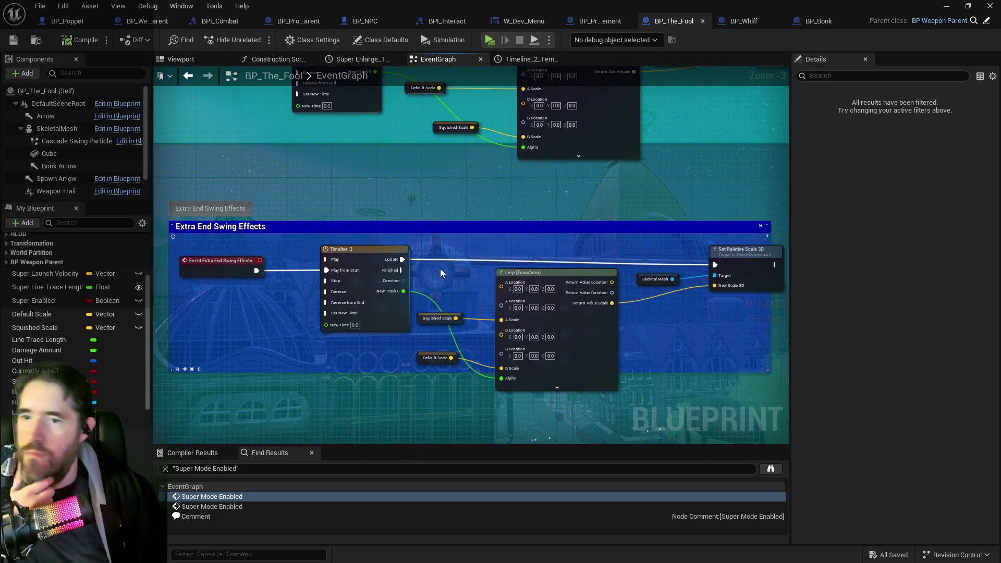
scroll(440, 272, down, 1)
mouse_move(469, 239)
mouse_down()
mouse_move(470, 255)
mouse_move(405, 259)
mouse_move(361, 314)
mouse_up()
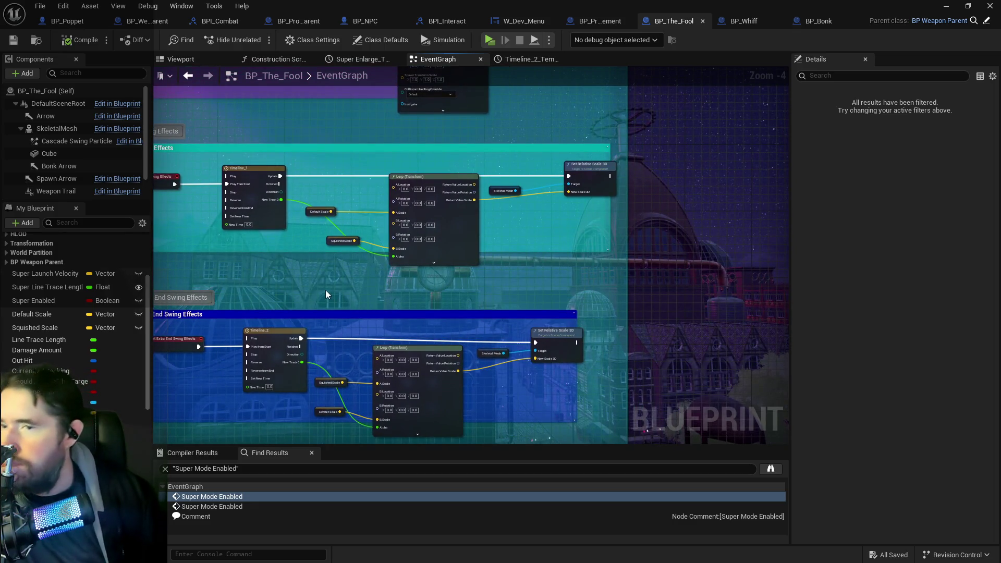
mouse_move(64, 107)
mouse_down()
mouse_move(505, 183)
mouse_move(496, 174)
mouse_move(570, 184)
mouse_up()
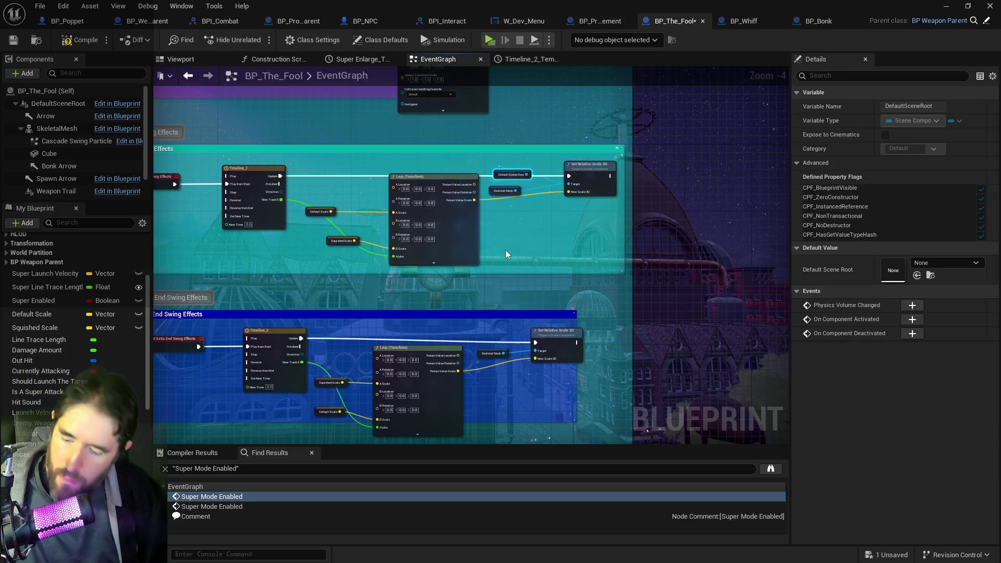
Step: Paste a Default Scene Root getter and wire it into the lower Set Relative Scale 3D Target
key(ctrl+c)
key(ctrl+v)
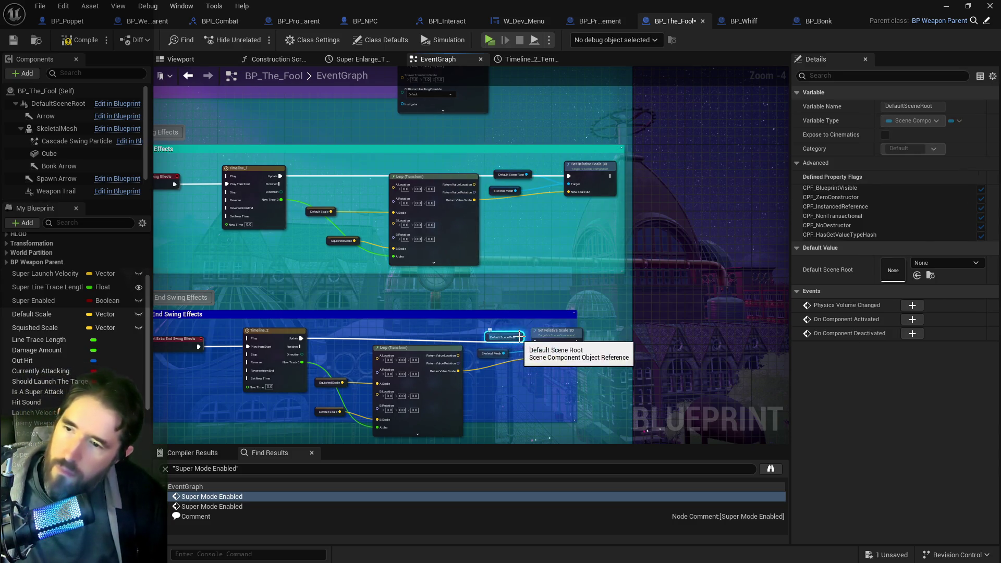
drag(507, 332, 535, 350)
Step: Delete the Skeletal Mesh getters, move Default Scene Root into their place, and compile
click(490, 354)
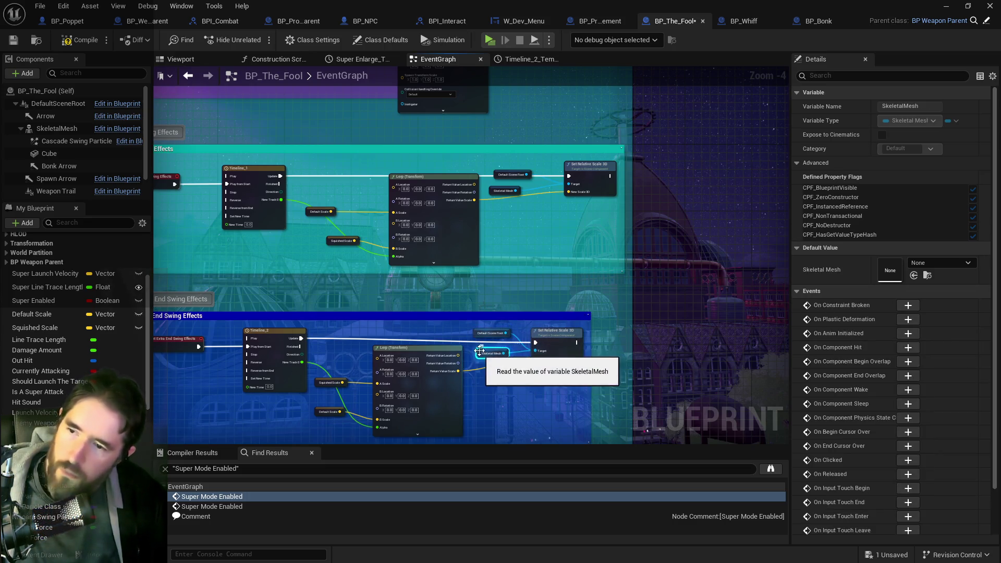
click(495, 292)
click(494, 187)
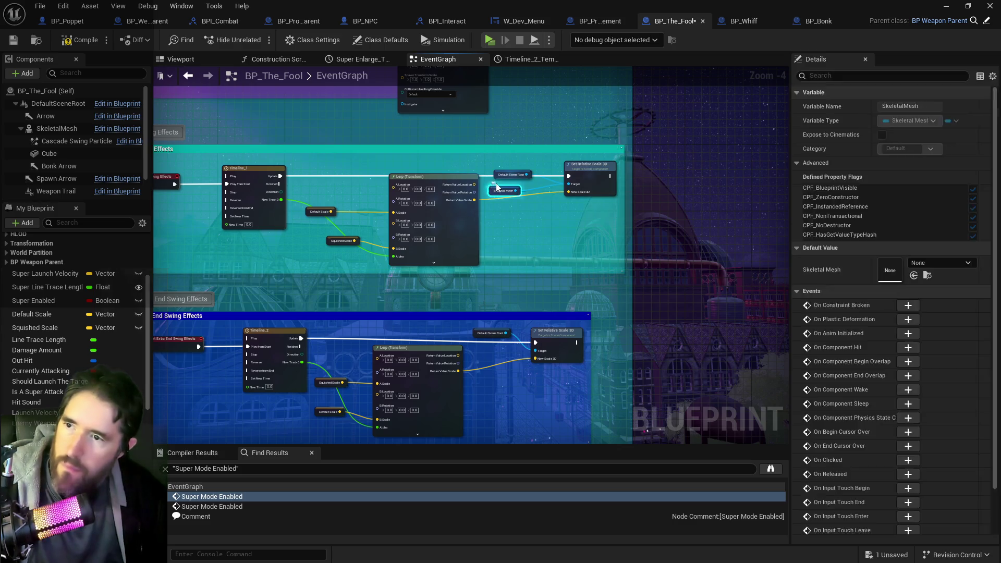
key(Delete)
drag(496, 180, 499, 188)
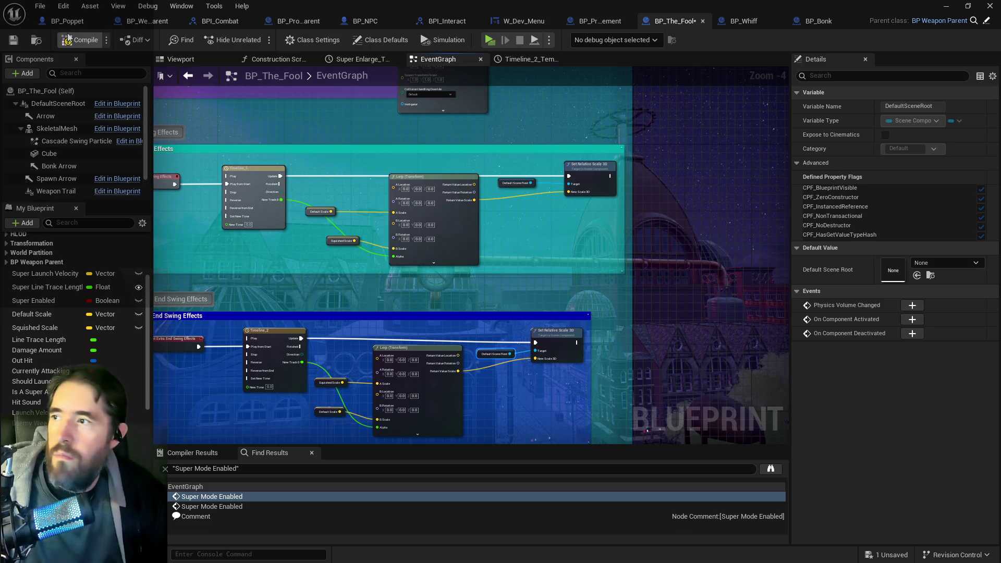
click(83, 44)
scroll(450, 251, up, 3)
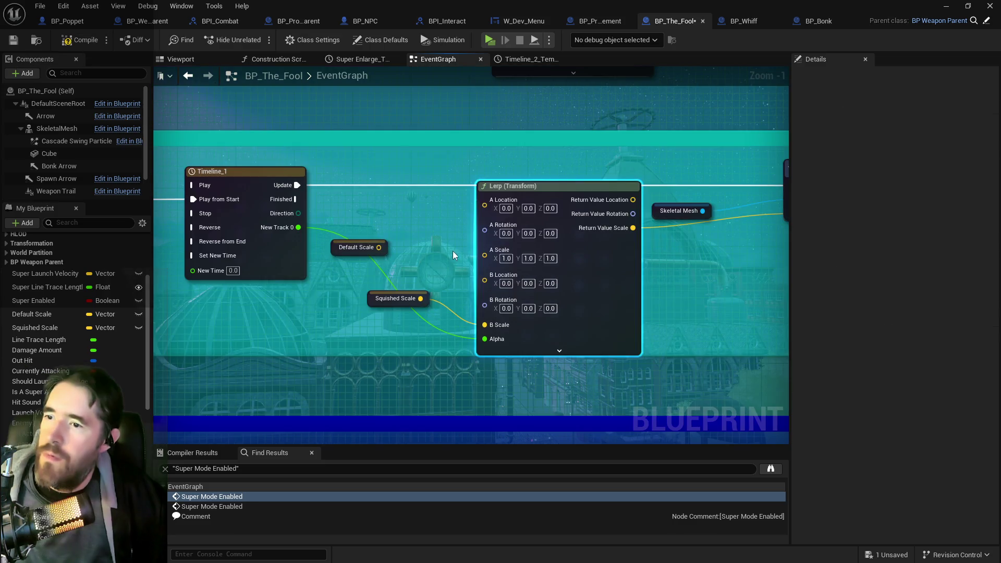
Step: Break the Squished and Default Scale links on both Lerp (Transform) nodes and set Scale X to 0.6
alt+click(464, 320)
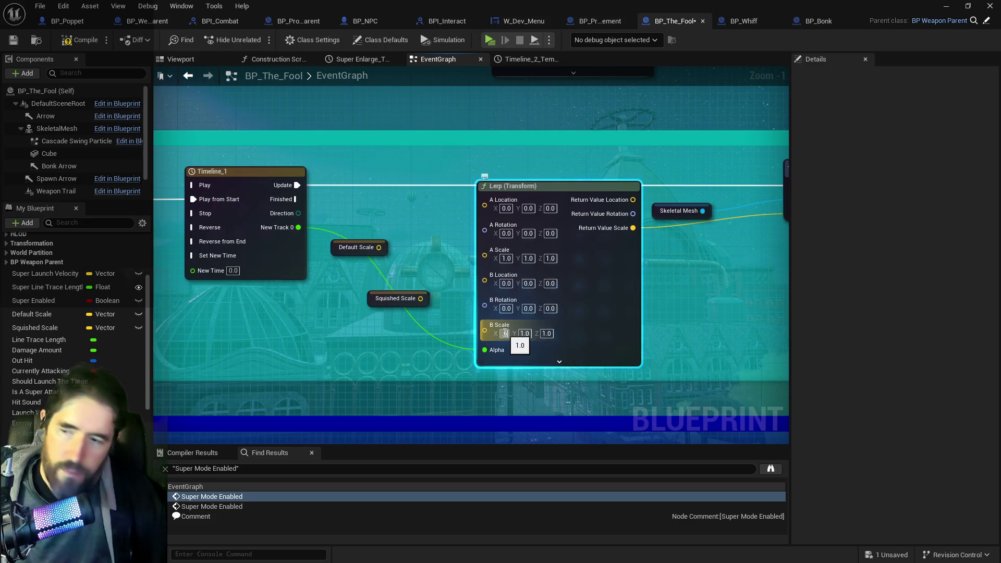
text(0.6)
scroll(458, 193, down, 5)
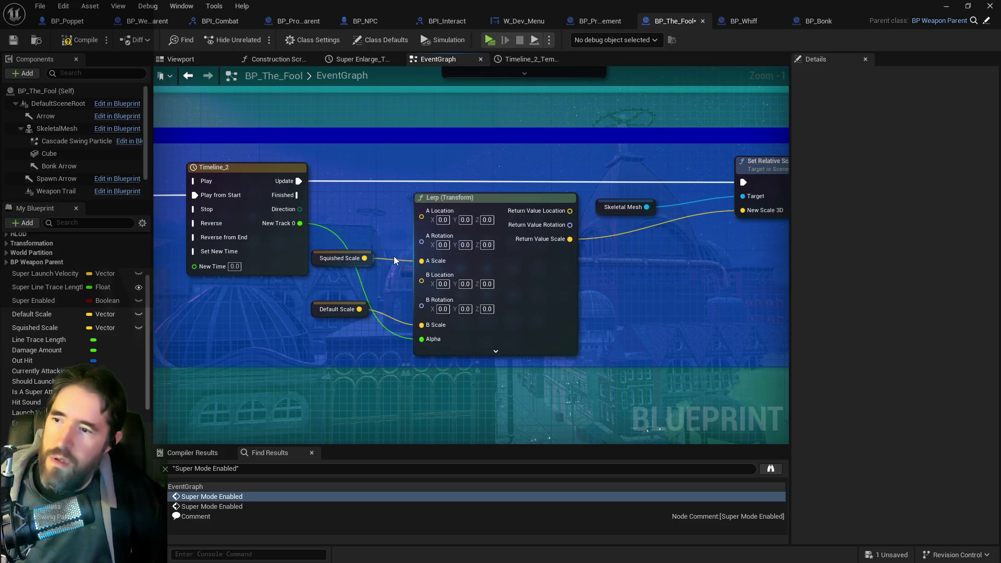
alt+click(394, 260)
alt+click(382, 317)
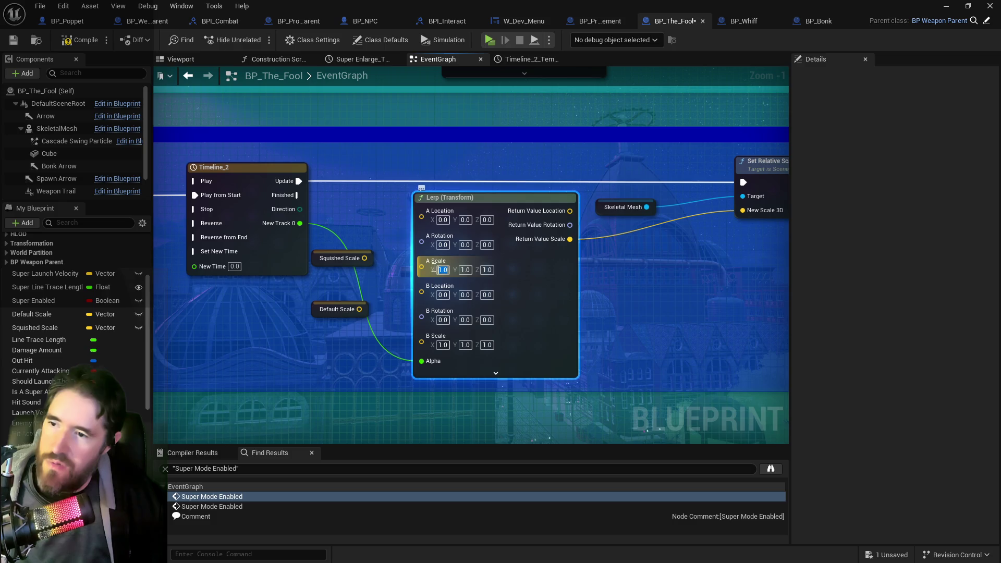
text(0.6)
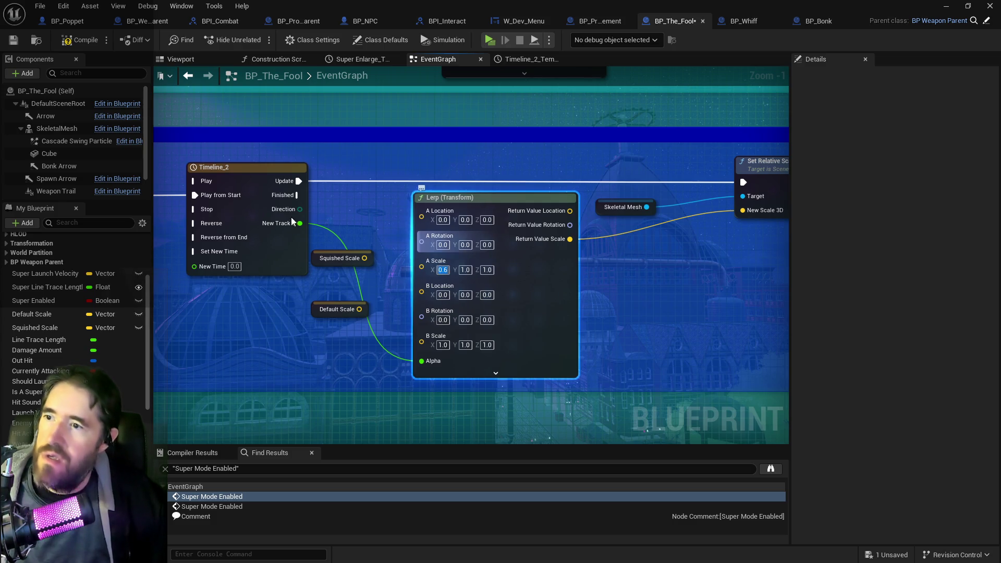
scroll(386, 233, down, 2)
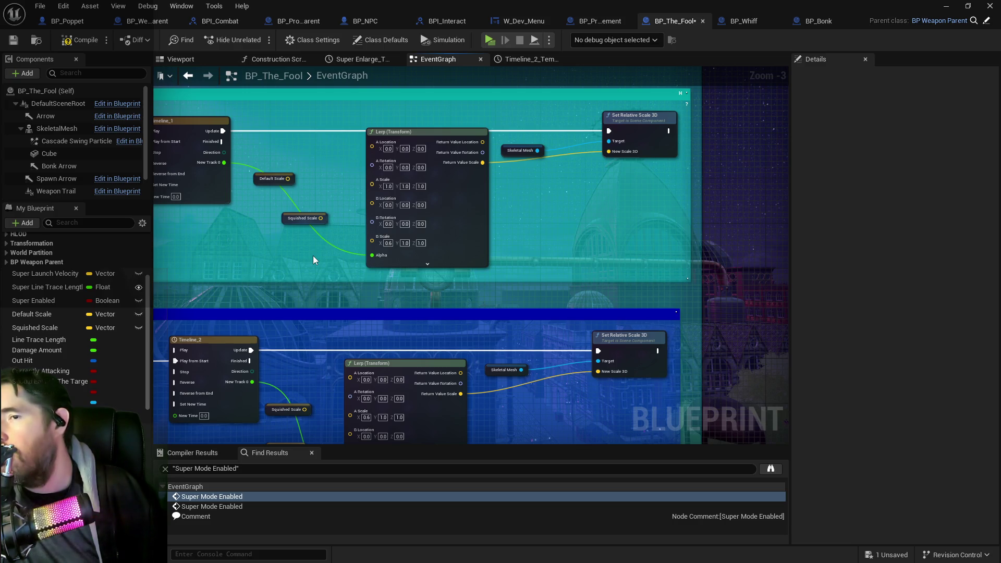
Step: Add a Default Scene Root getter and wire it to the upper Set Relative Scale 3D Target
click(94, 130)
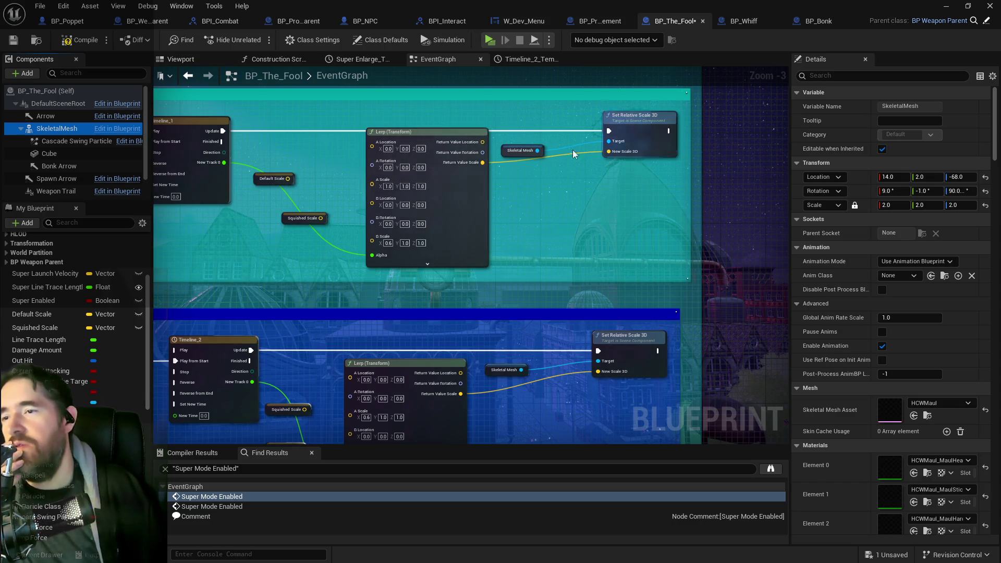
scroll(308, 186, up, 2)
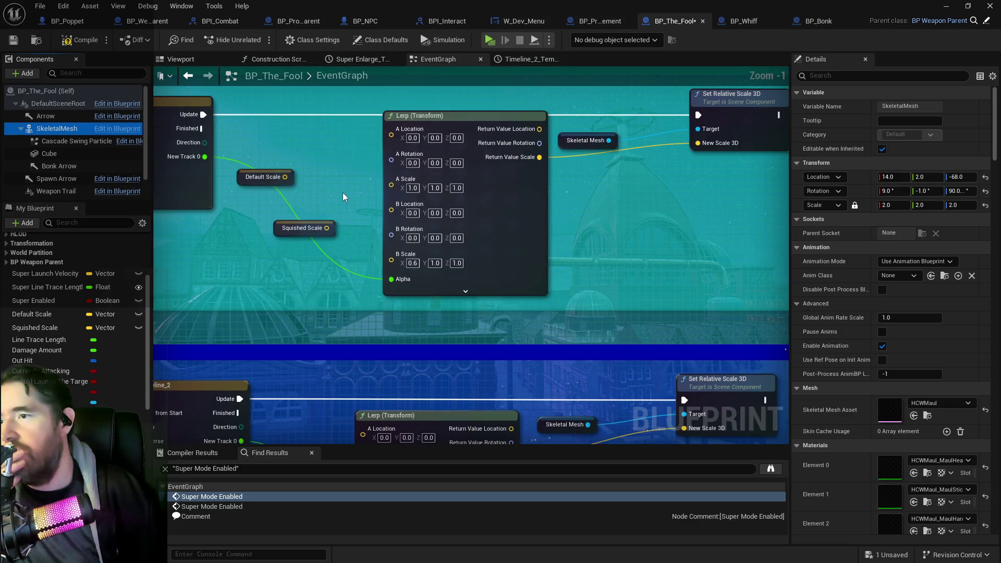
drag(366, 211, 363, 80)
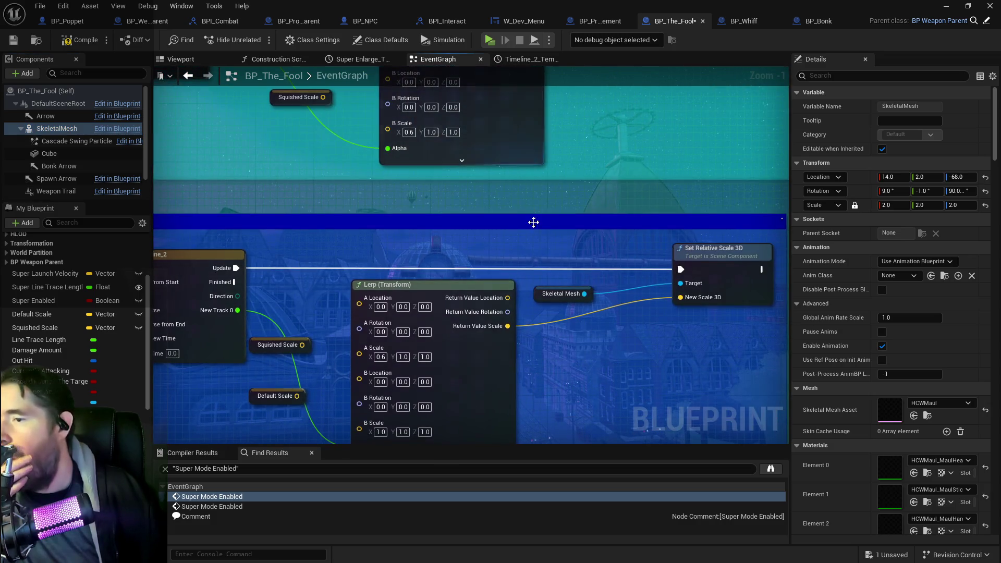
mouse_move(587, 276)
mouse_down()
mouse_move(450, 76)
mouse_move(424, 187)
mouse_up()
right_click(424, 186)
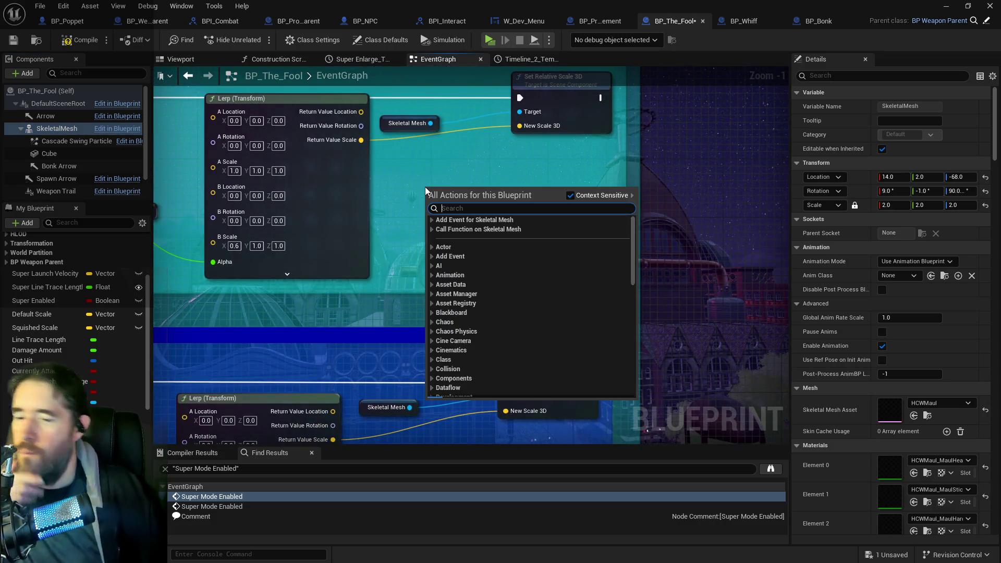
text(get defau)
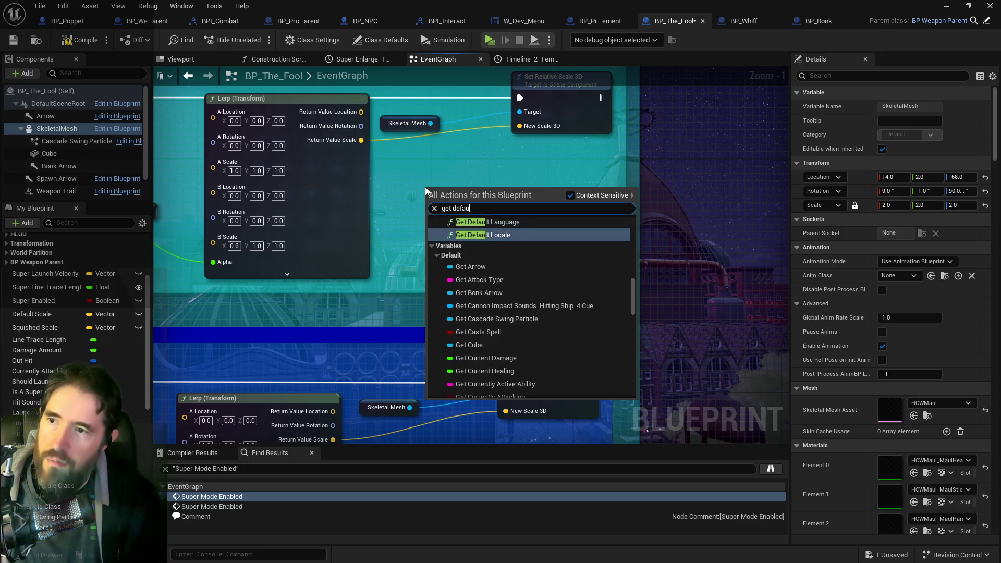
text(lt)
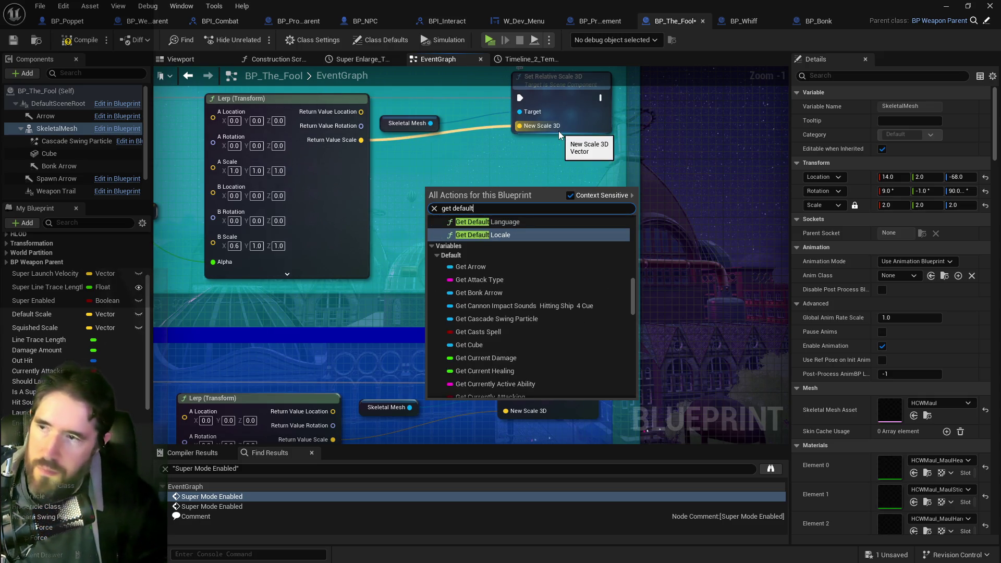
text( sce)
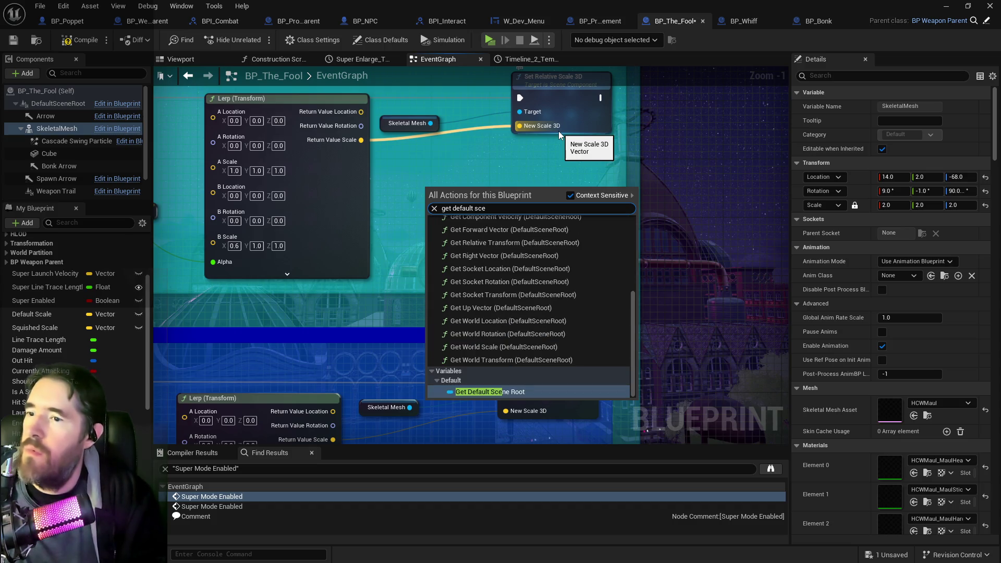
click(498, 389)
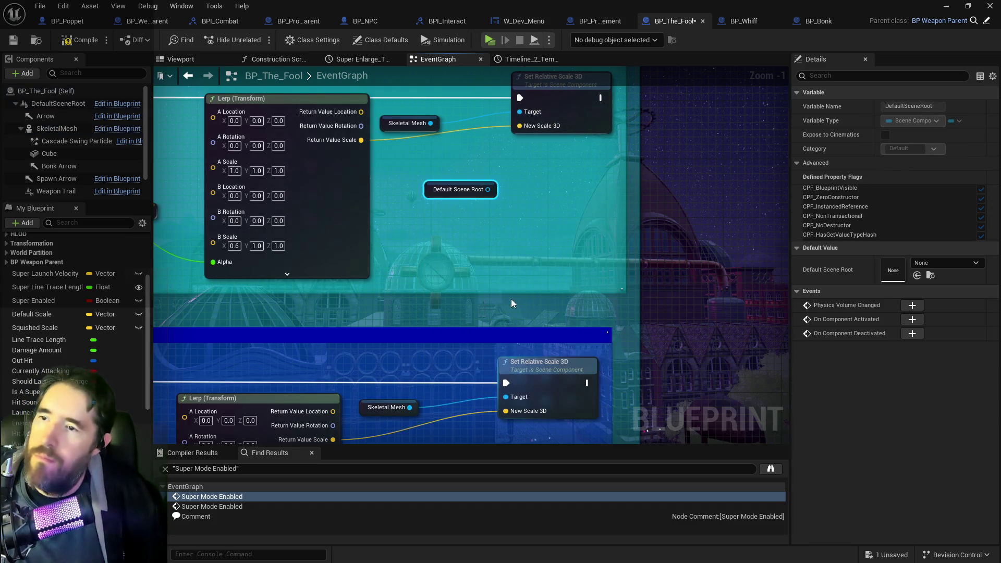
drag(488, 189, 519, 112)
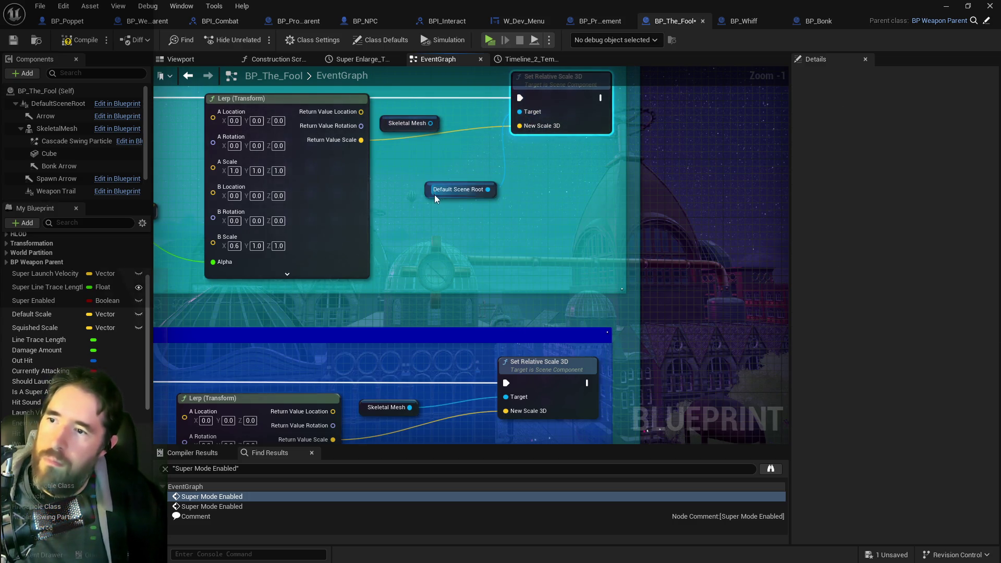
click(433, 223)
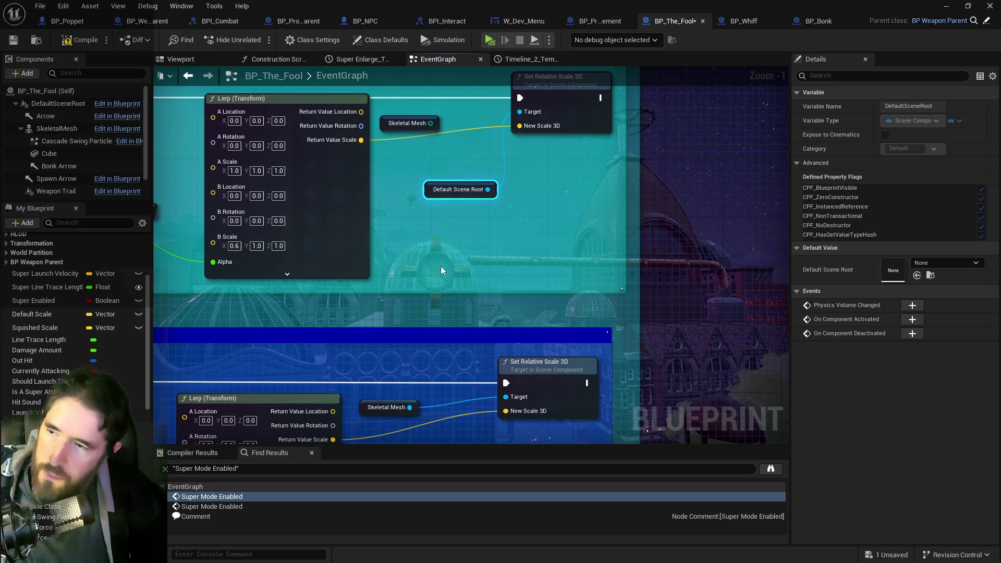
Step: Wire a pasted Default Scene Root to the lower Target, drop the Skeletal Mesh link, then compile and save
key(ctrl+v)
mouse_move(522, 314)
mouse_down()
mouse_move(523, 282)
mouse_move(546, 259)
mouse_up()
alt+click(504, 265)
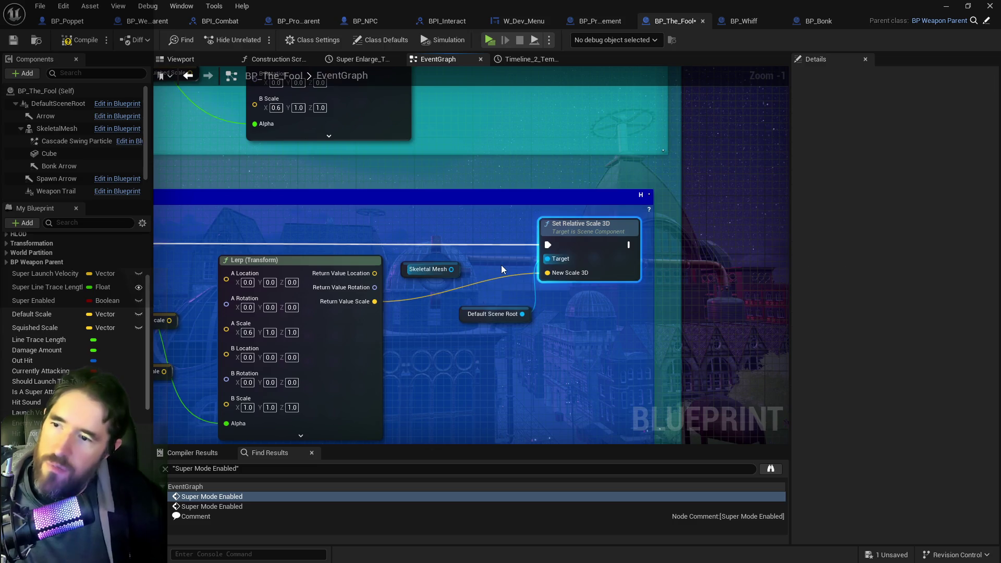
key(F7)
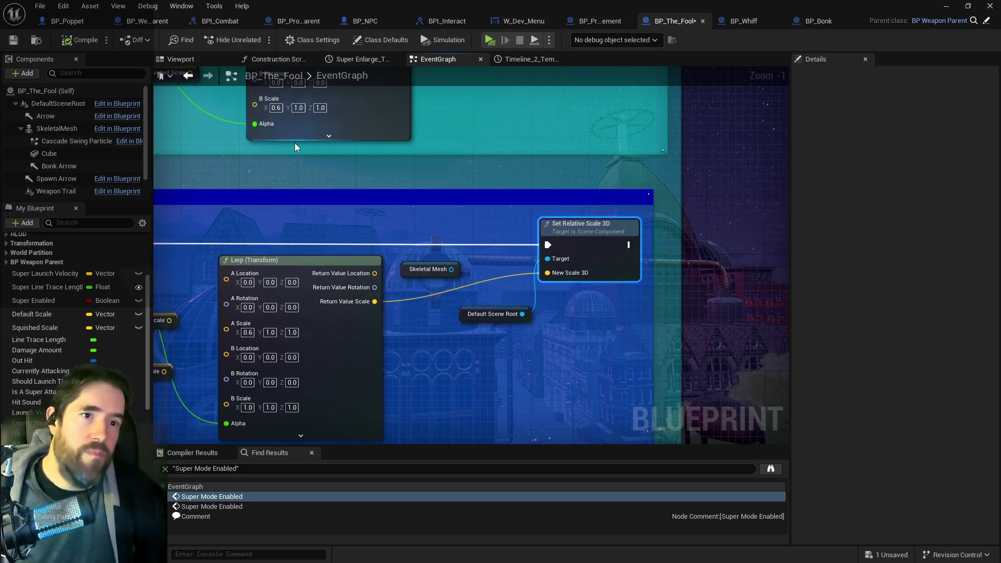
key(ctrl+s)
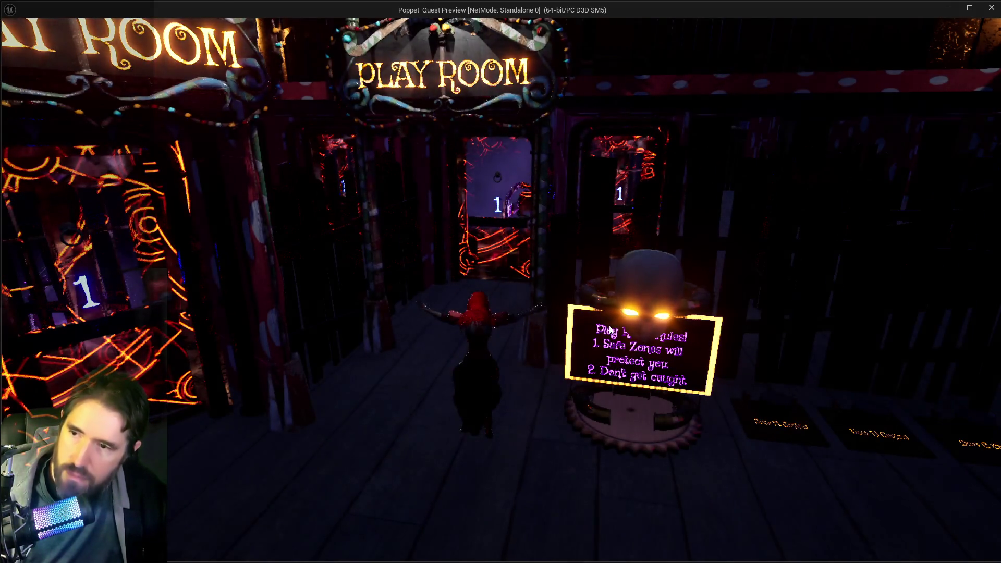
key(alt+Tab)
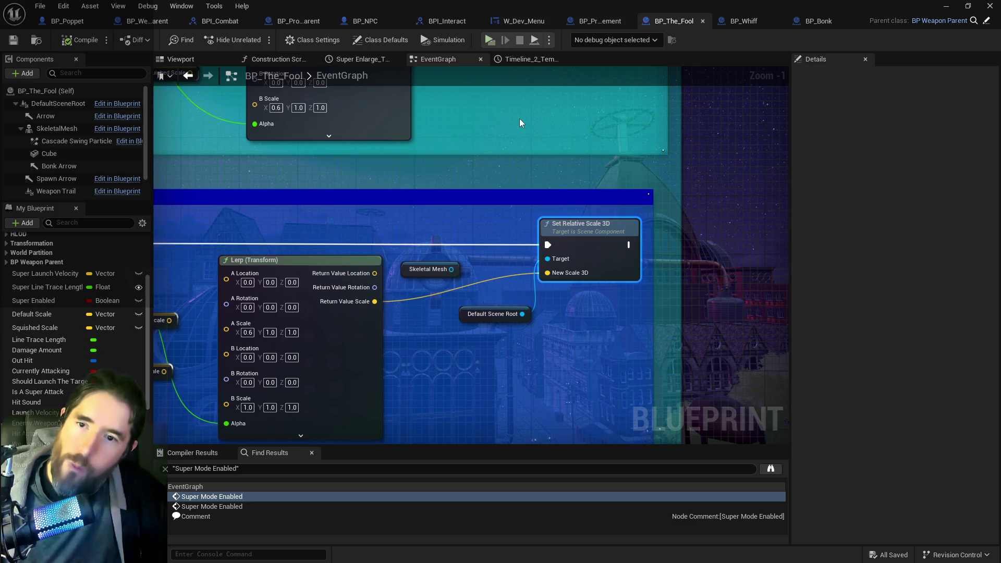
Step: Start a standalone test play of the game from the Blueprint toolbar
click(488, 39)
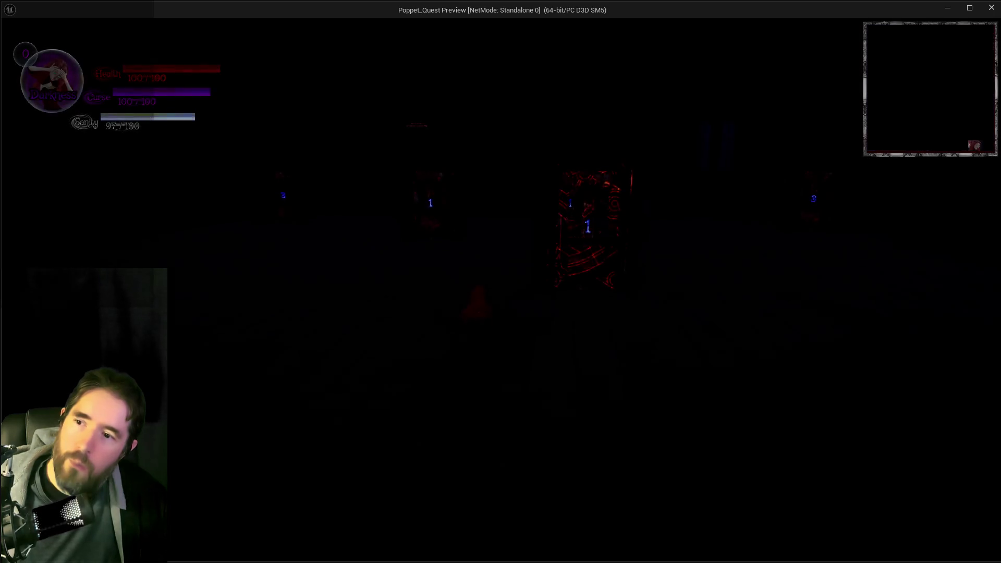
Step: Walk to the rules sign, toggle the card menu, run to the safe zone, then return to the editor
key(w)
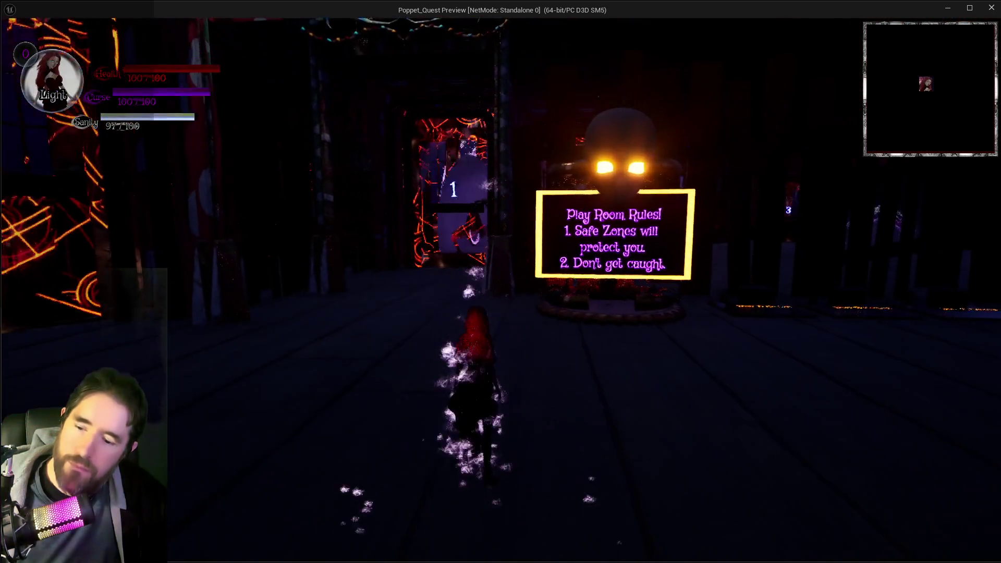
key(i)
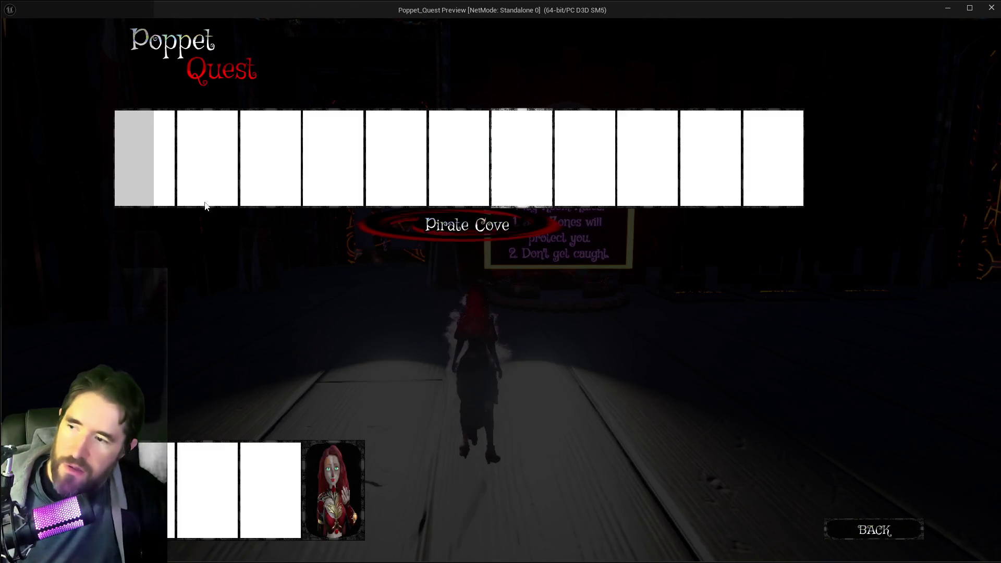
key(i)
key(w)
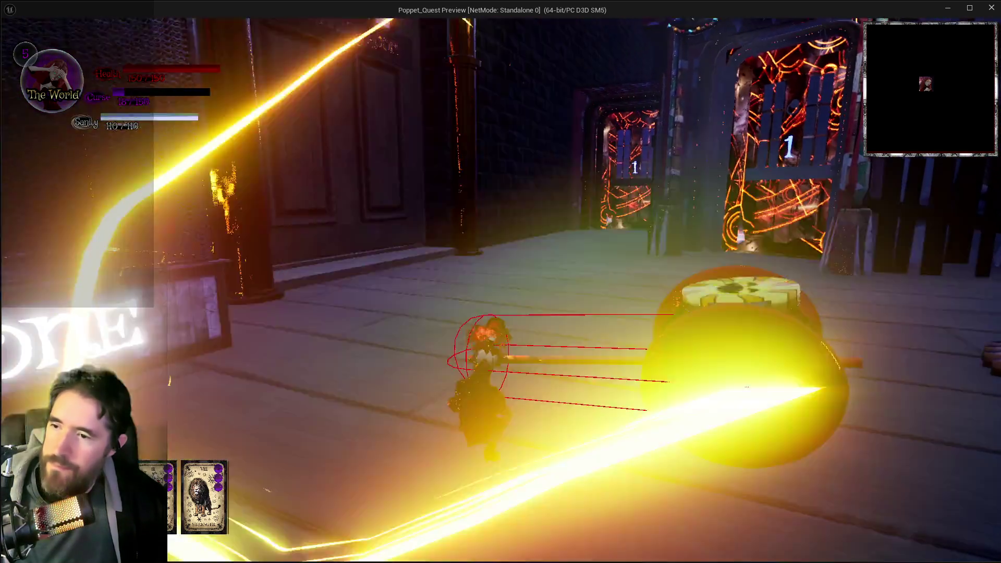
key(alt+Tab)
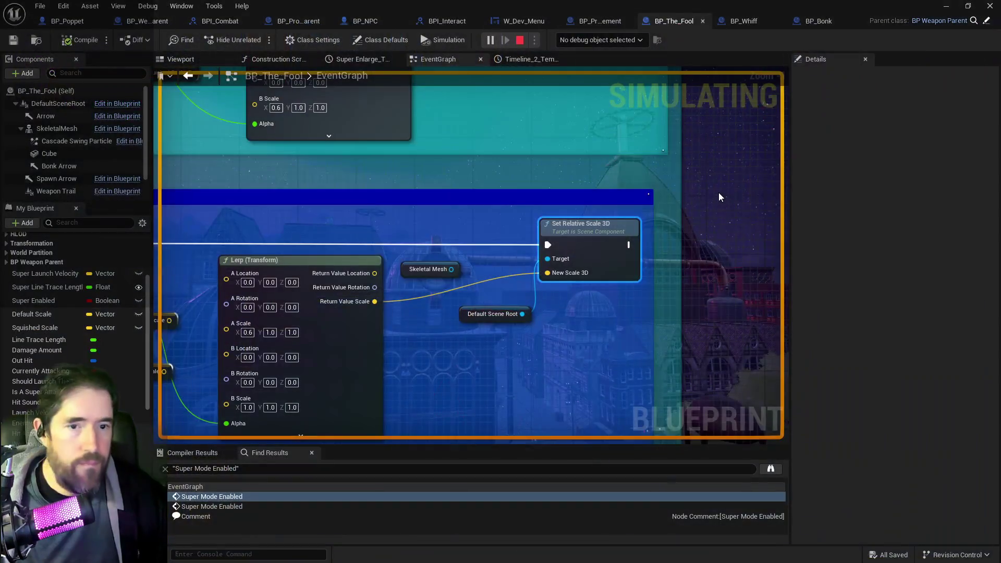
Step: Stop the simulation and delete both Skeletal Mesh getter nodes in BP_The_Fool
key(Escape)
scroll(421, 217, down, 2)
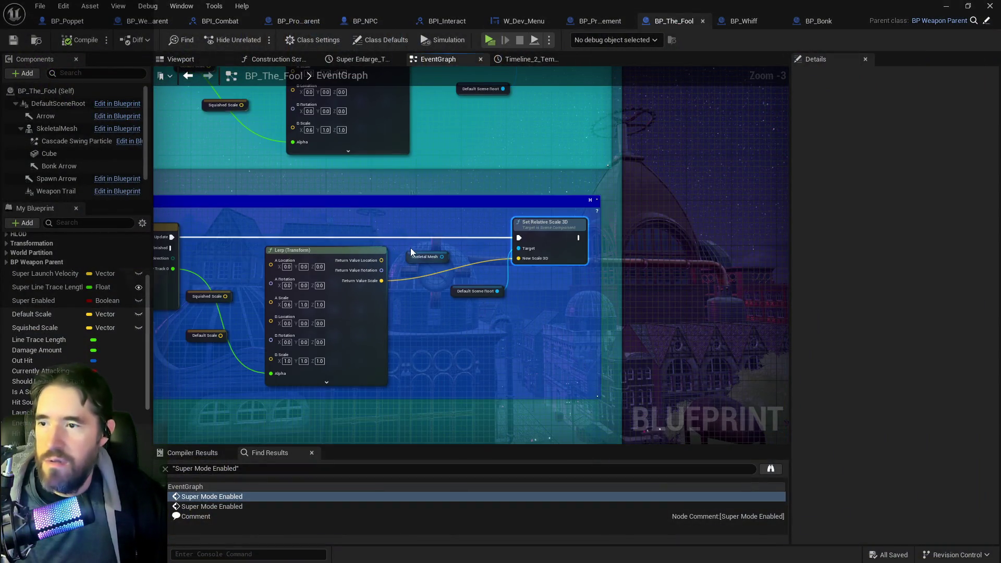
click(410, 251)
key(Delete)
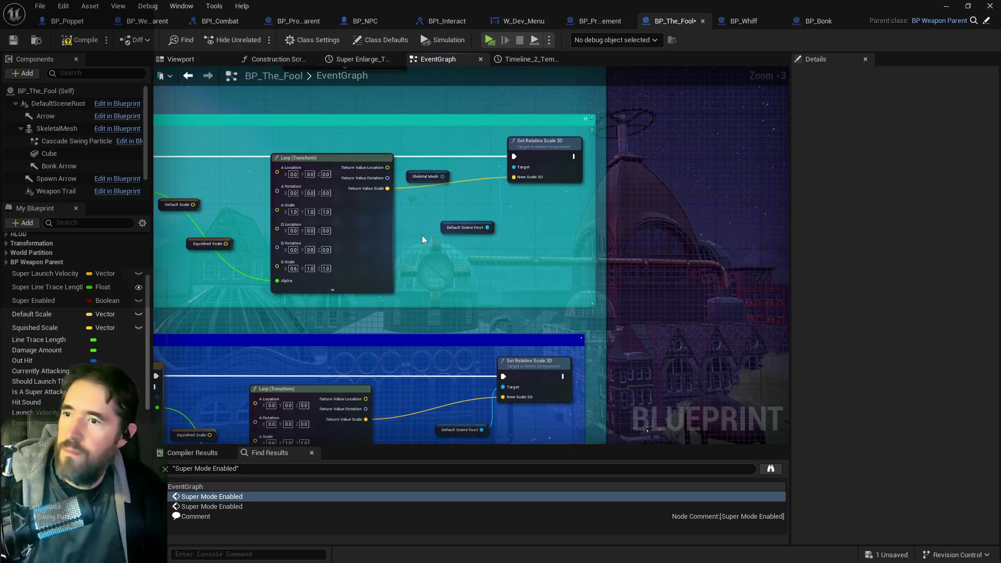
click(417, 176)
key(Delete)
Step: Review the swing effects sections, compile BP_The_Fool, and switch to BP_Weapon_Parent
drag(400, 223, 659, 261)
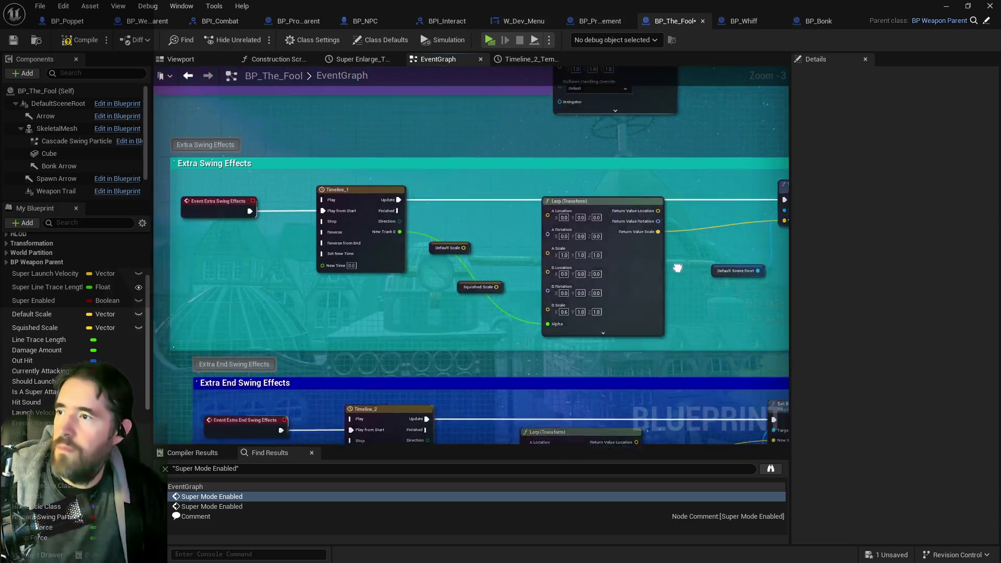
scroll(492, 223, down, 4)
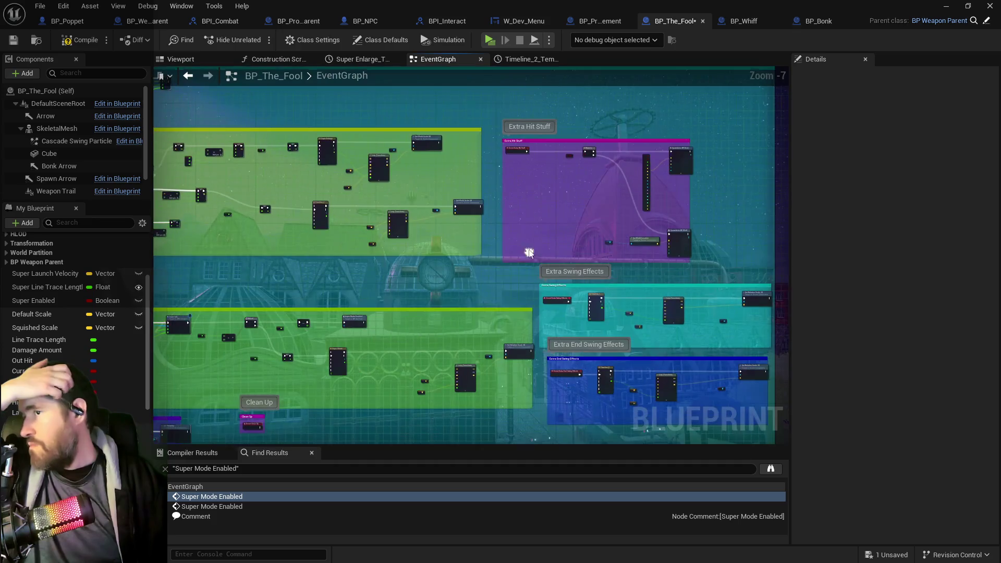
drag(525, 251, 665, 338)
click(84, 40)
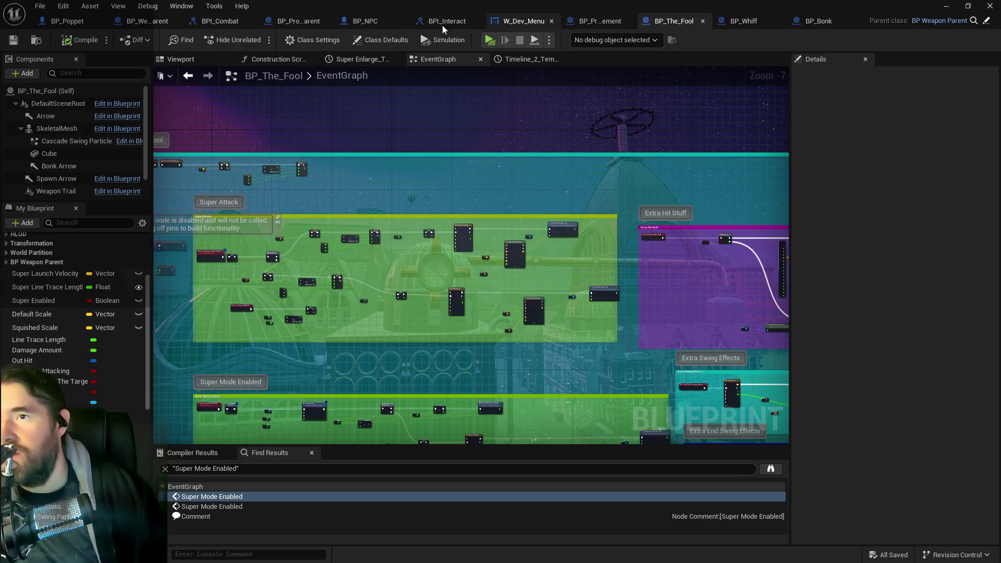
click(167, 21)
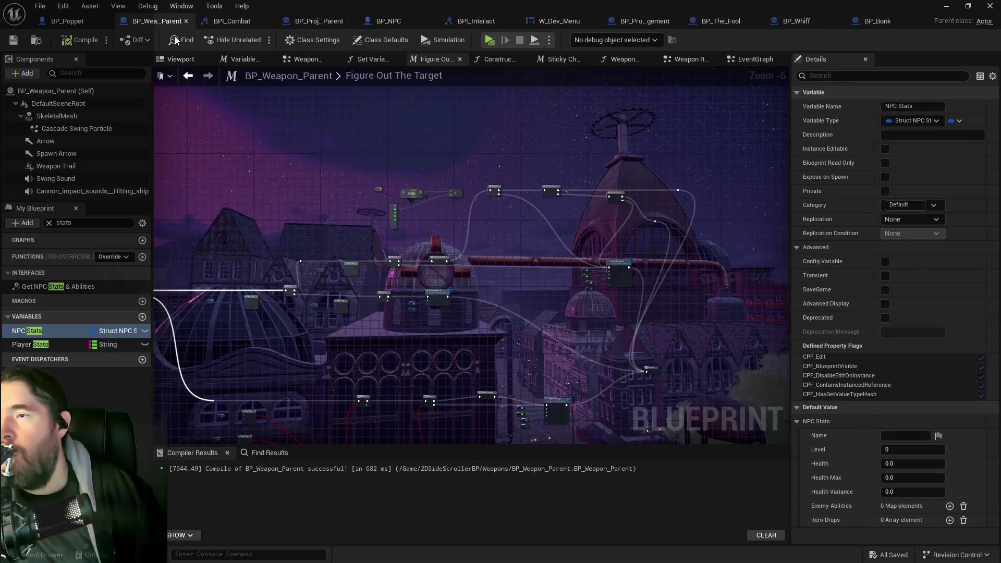
Step: In the Weapon Ray Trace Graph, connect the SET node's exec straight to the Branch
drag(289, 186, 514, 67)
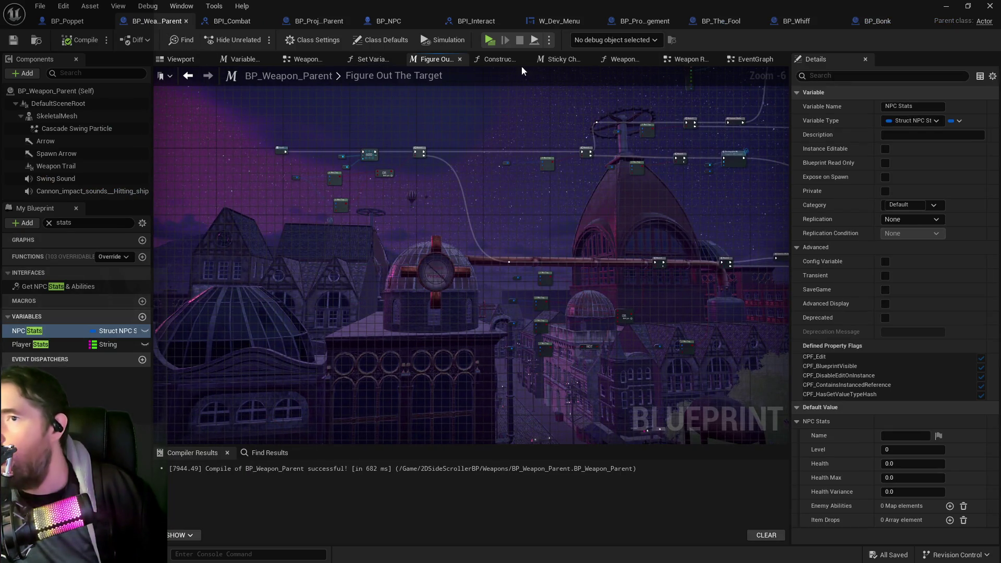
click(683, 63)
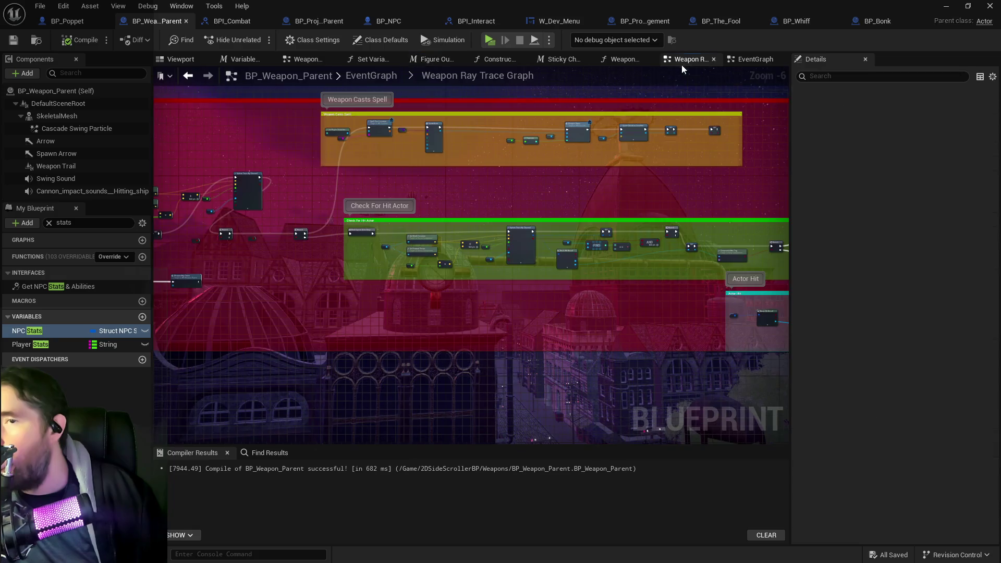
scroll(480, 209, up, 4)
drag(457, 256, 592, 256)
Step: Box-select and delete the old sphere trace nodes, then compile BP_Weapon_Parent
scroll(484, 257, down, 1)
mouse_move(287, 132)
mouse_down()
mouse_move(371, 232)
mouse_move(583, 254)
mouse_up()
key(Delete)
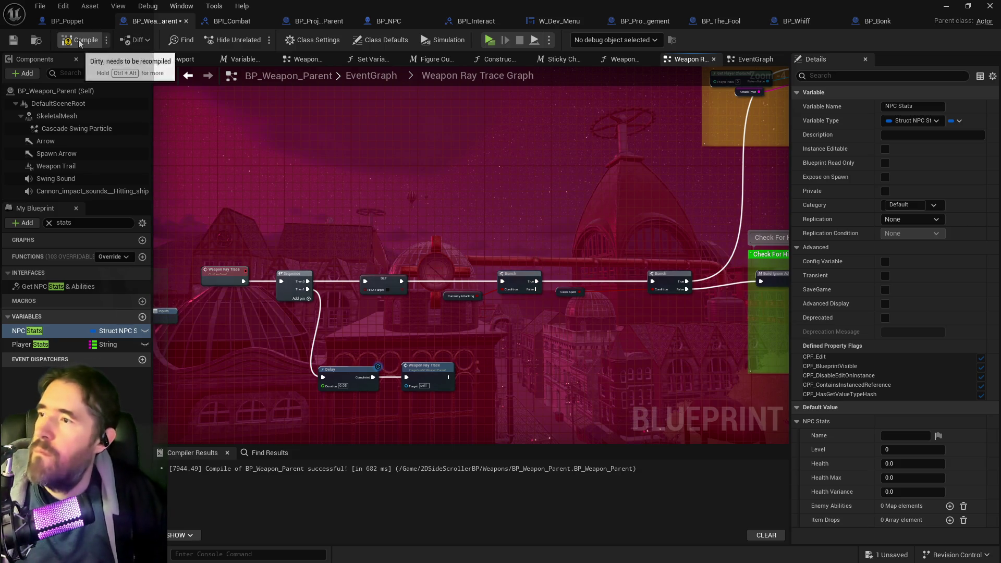
click(21, 40)
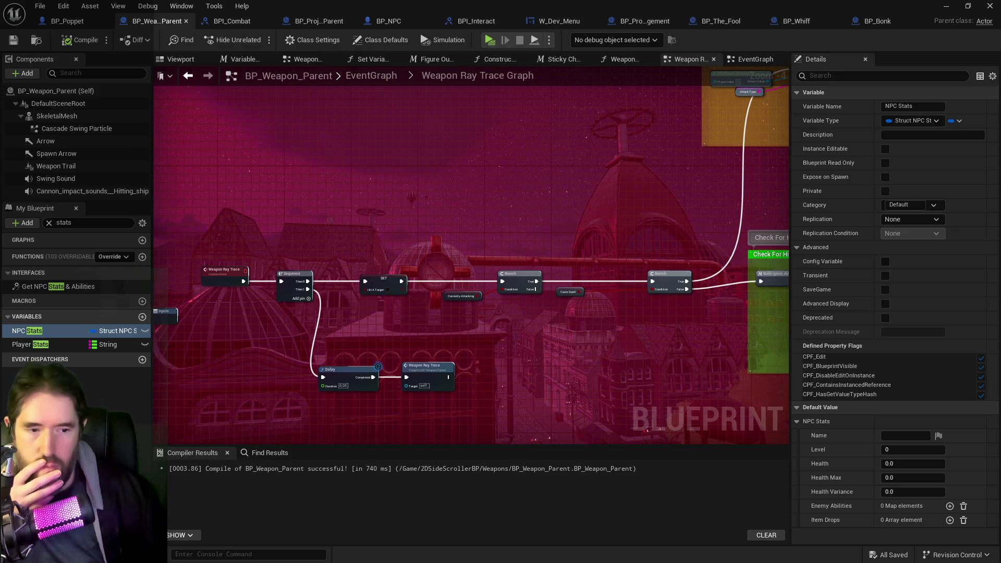
key(alt+Tab)
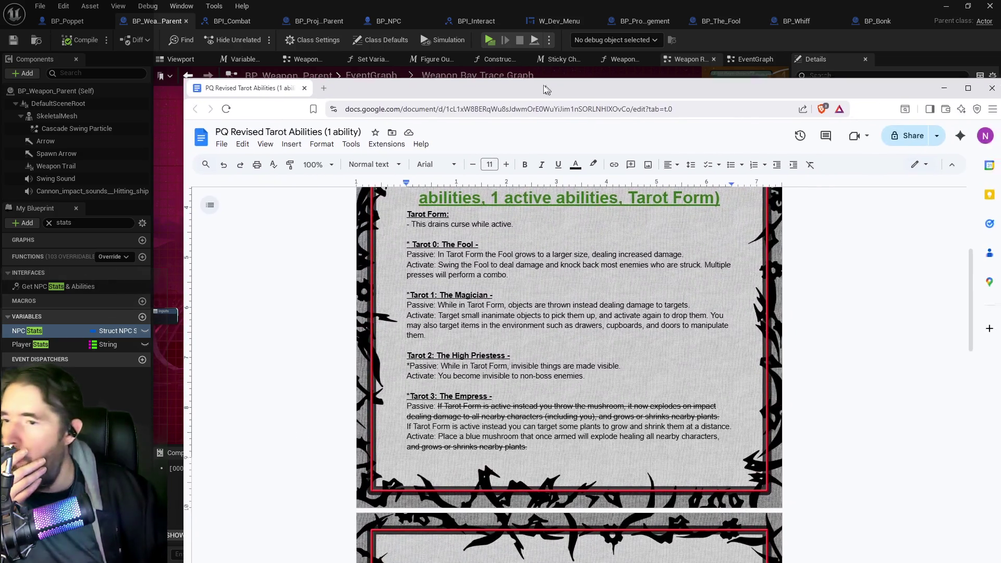
Step: Read the PQ Revised Tarot Abilities list down to Tarot 12, then return to Unreal
scroll(505, 257, down, 4)
scroll(505, 257, down, 1)
scroll(373, 257, up, 2)
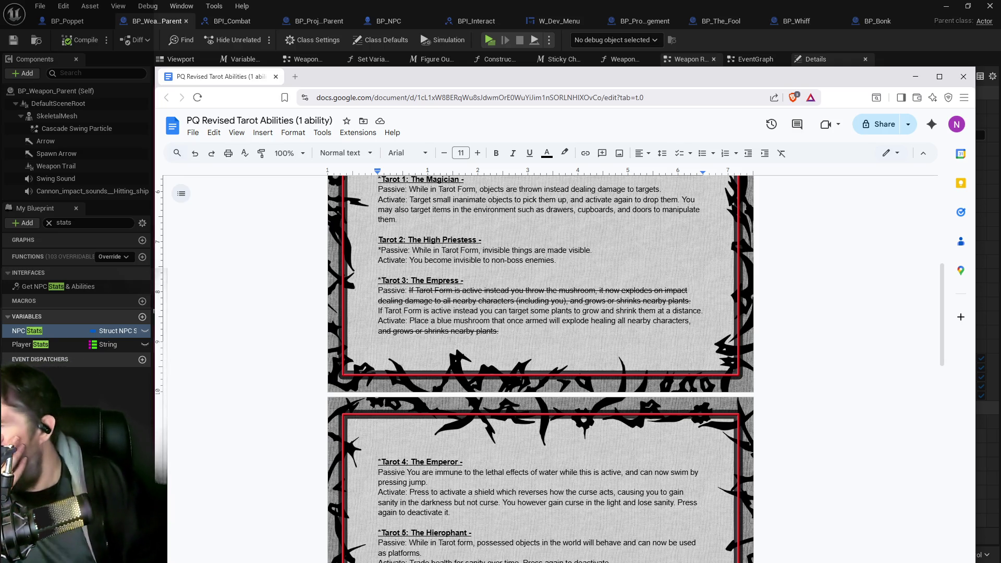
scroll(502, 347, down, 3)
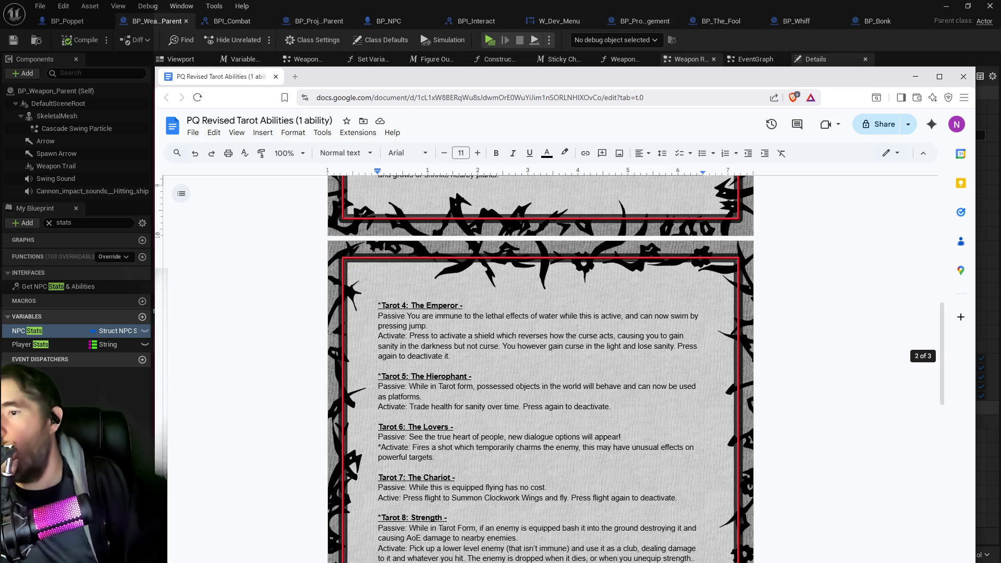
scroll(540, 365, down, 2)
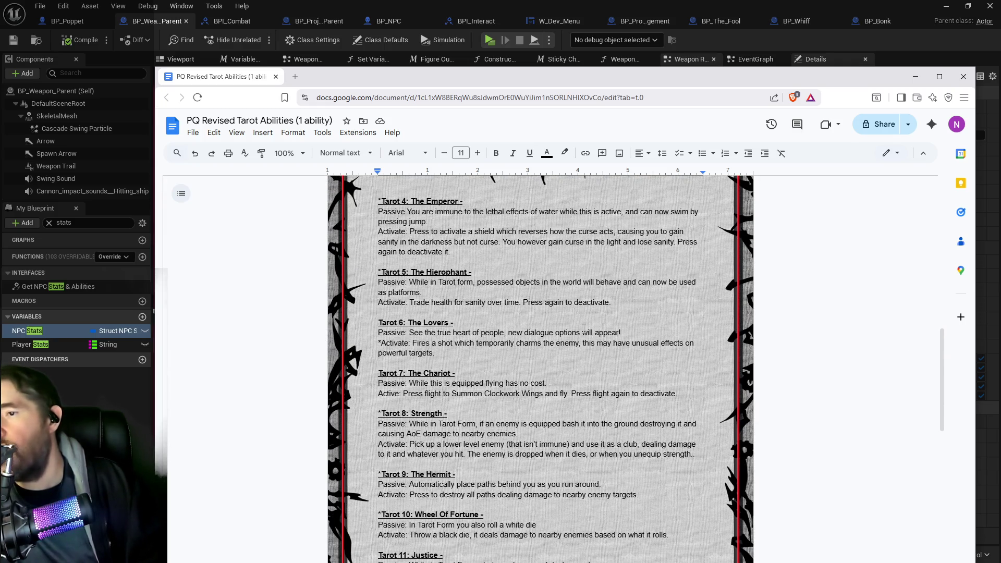
scroll(584, 330, down, 2)
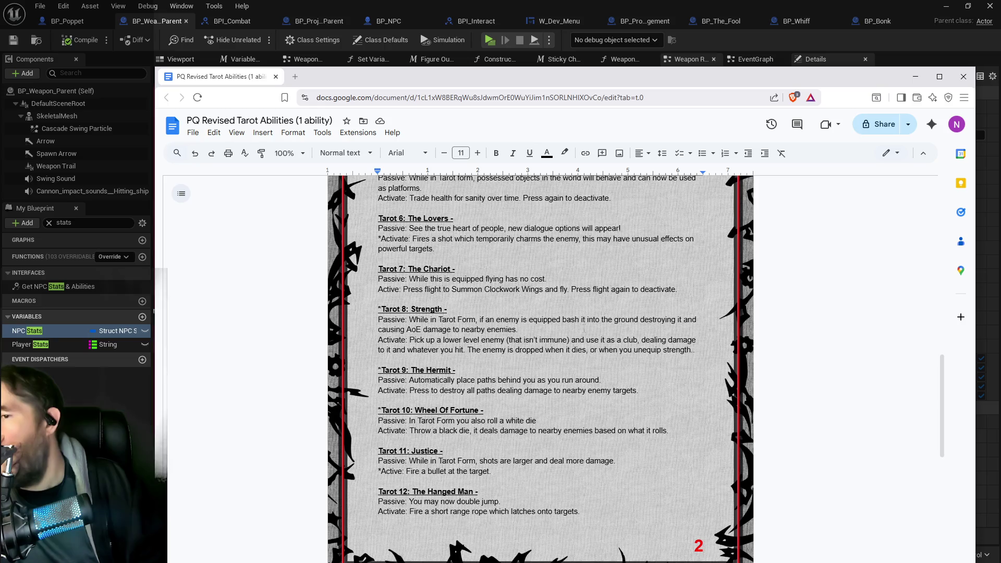
scroll(584, 330, down, 1)
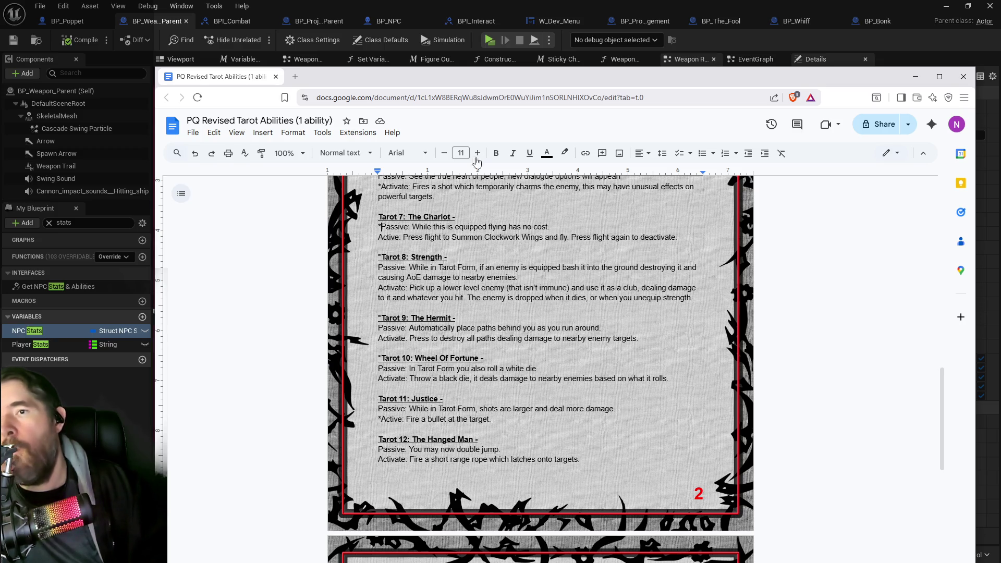
key(alt+Tab)
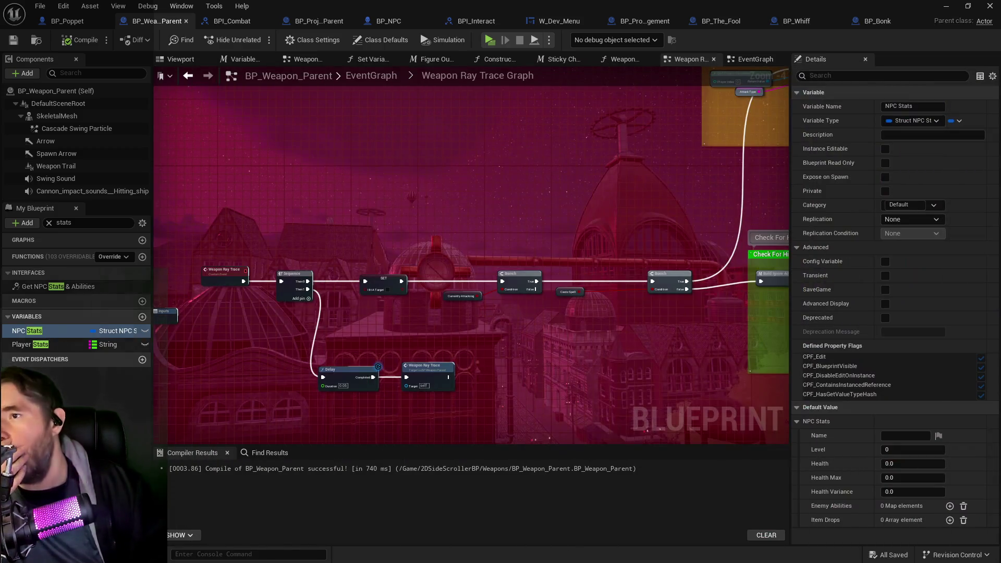
Step: Switch to BP_Poppet's Tarot Graph and open the Tarot 7: The Chariot collapsed graph
click(373, 76)
scroll(419, 130, down, 10)
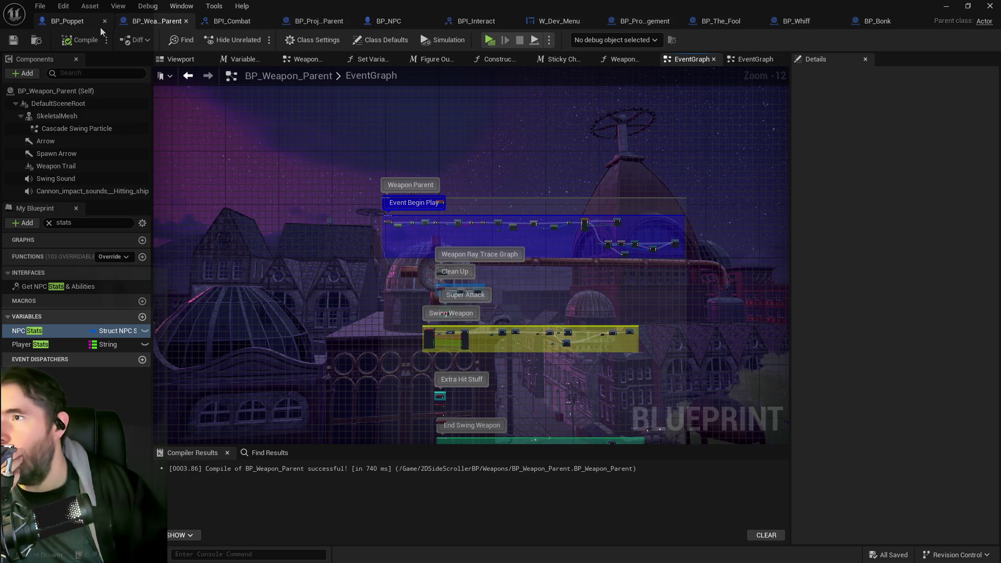
click(68, 20)
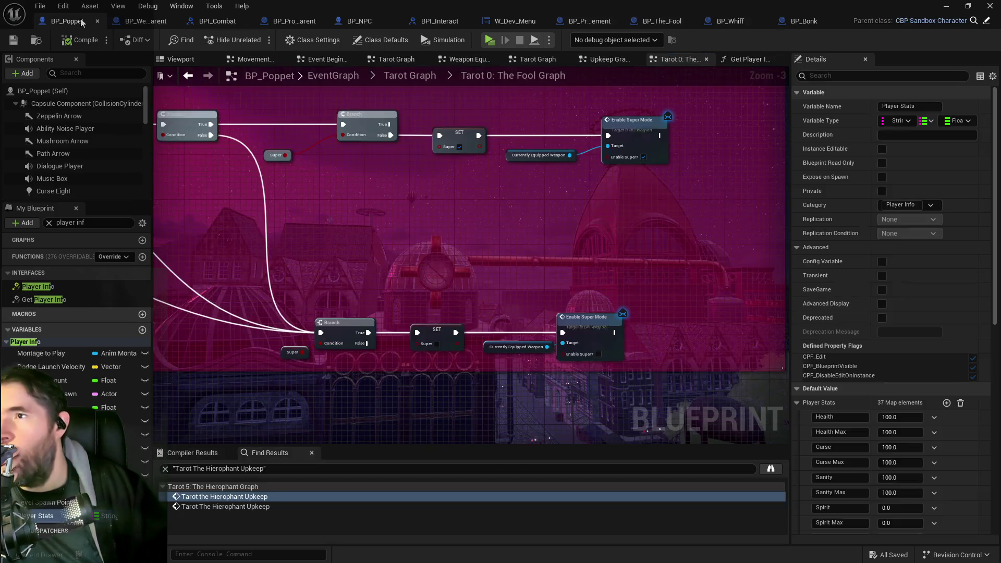
click(409, 82)
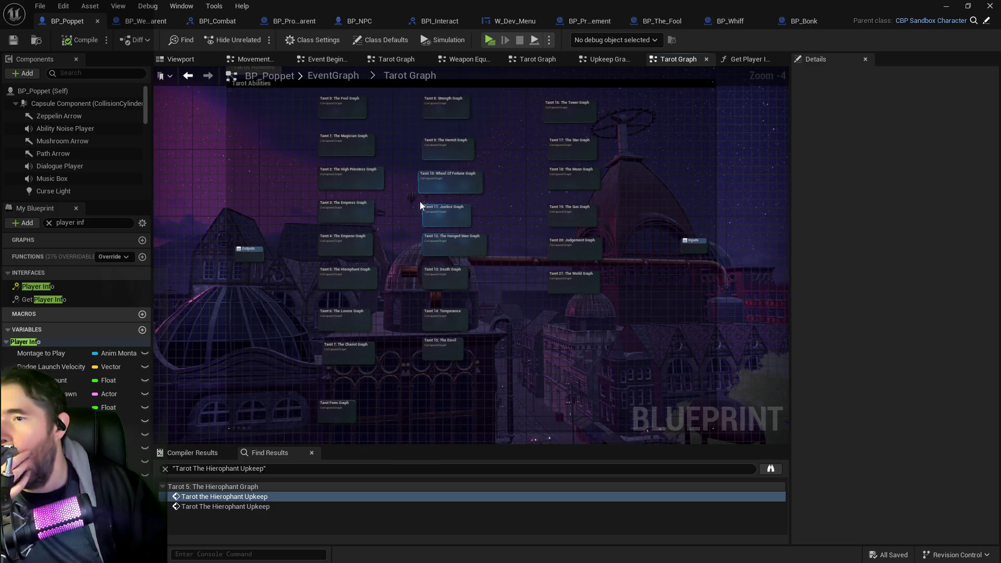
scroll(422, 206, up, 4)
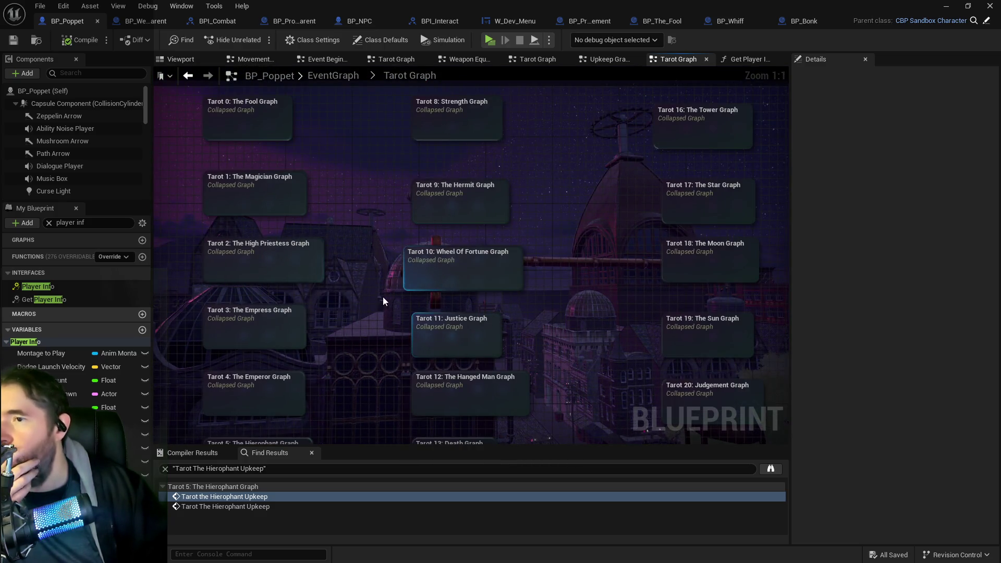
drag(383, 296, 424, 97)
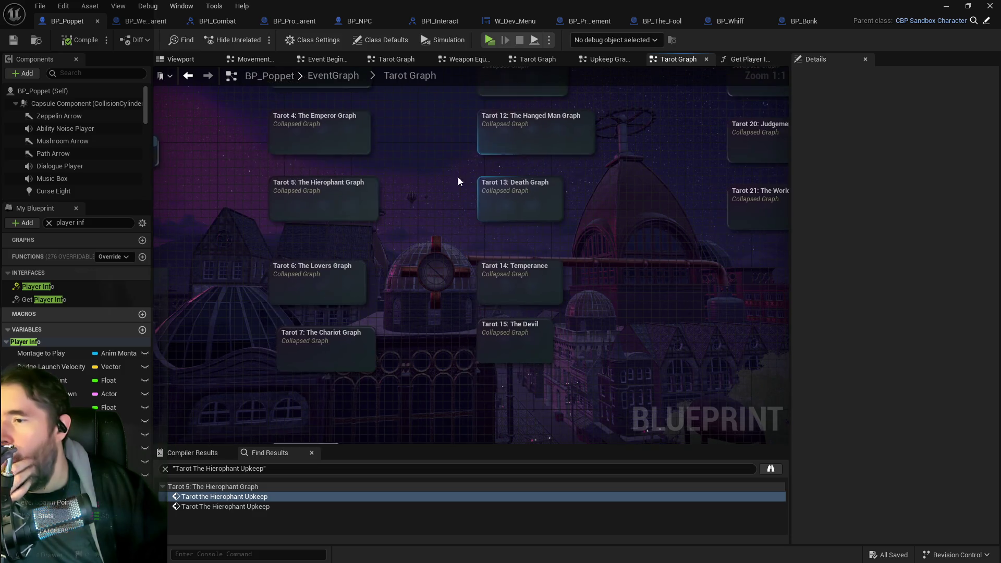
double_click(319, 357)
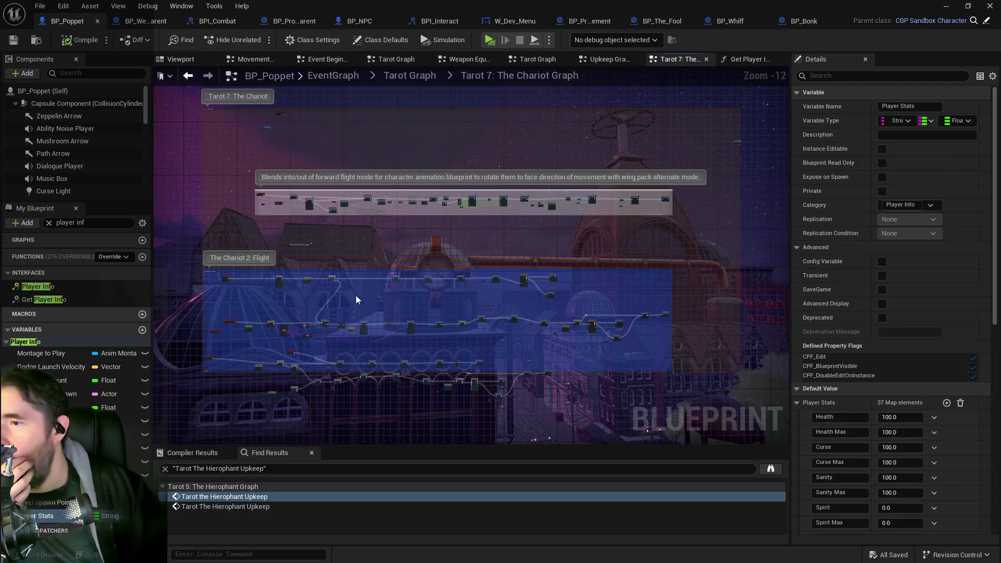
Step: Survey the Chariot 2: Flight comment, its Branch-to-Async Load path and Remove Gameplay Tag nodes
scroll(356, 295, up, 6)
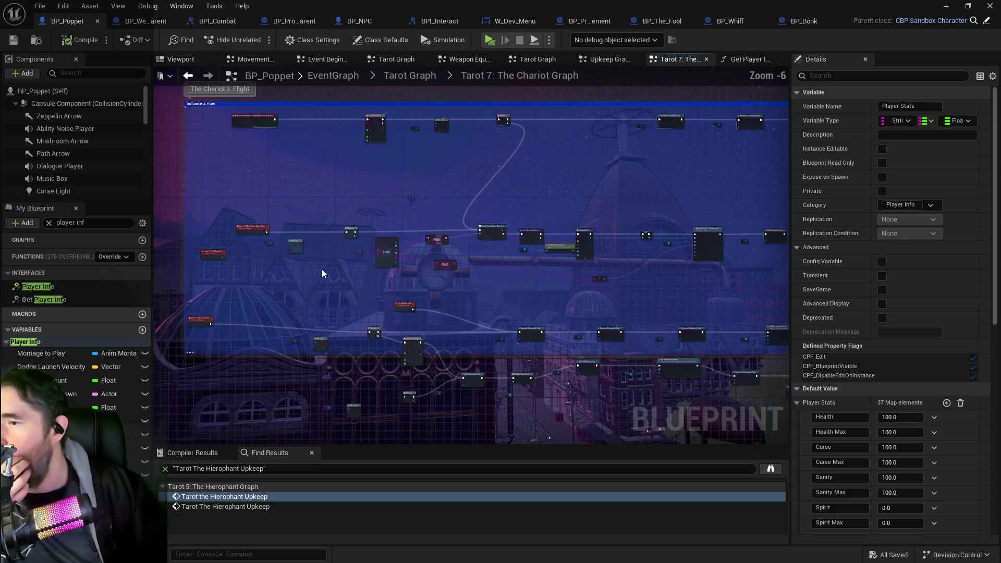
scroll(310, 271, up, 3)
scroll(388, 279, down, 1)
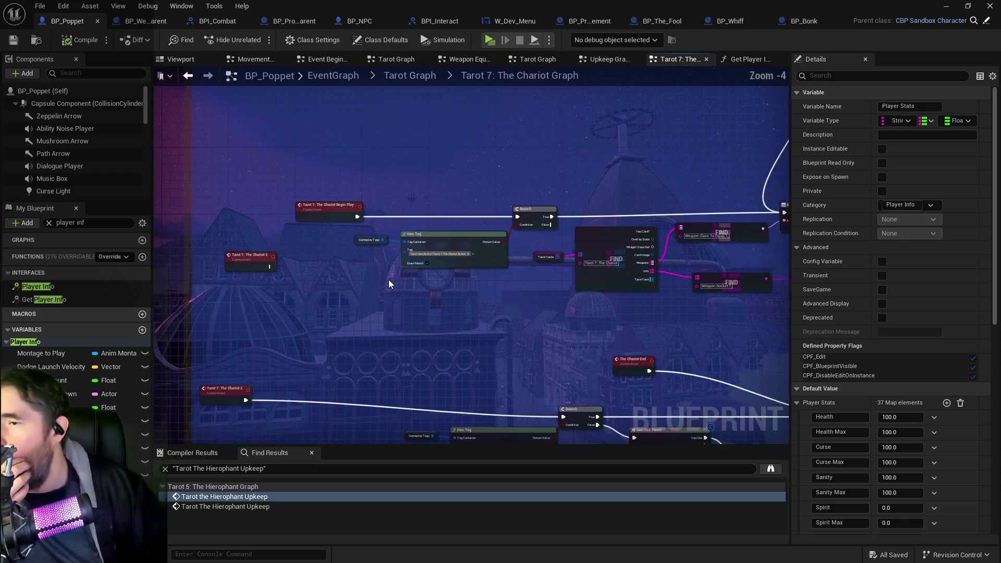
drag(389, 279, 412, 350)
scroll(417, 253, up, 1)
mouse_move(400, 211)
mouse_down()
mouse_move(161, 235)
mouse_move(572, 278)
mouse_move(636, 312)
mouse_move(690, 307)
mouse_move(201, 252)
mouse_move(251, 329)
mouse_up()
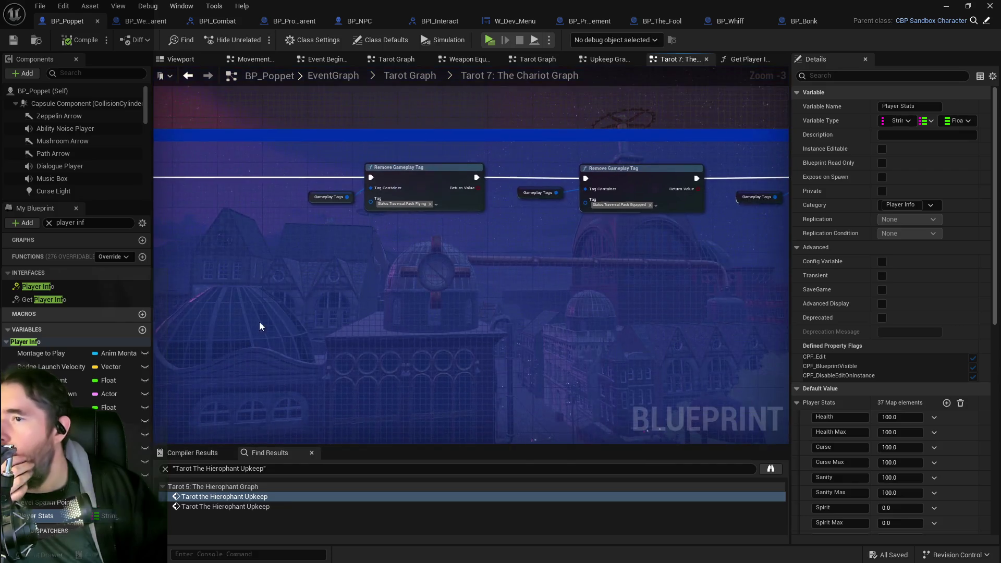
mouse_move(403, 306)
mouse_down()
mouse_move(405, 295)
mouse_move(603, 293)
mouse_move(500, 297)
mouse_move(278, 282)
mouse_up()
mouse_move(536, 281)
mouse_down()
mouse_move(362, 265)
mouse_move(371, 161)
mouse_move(562, 227)
mouse_move(620, 193)
mouse_up()
scroll(525, 263, down, 2)
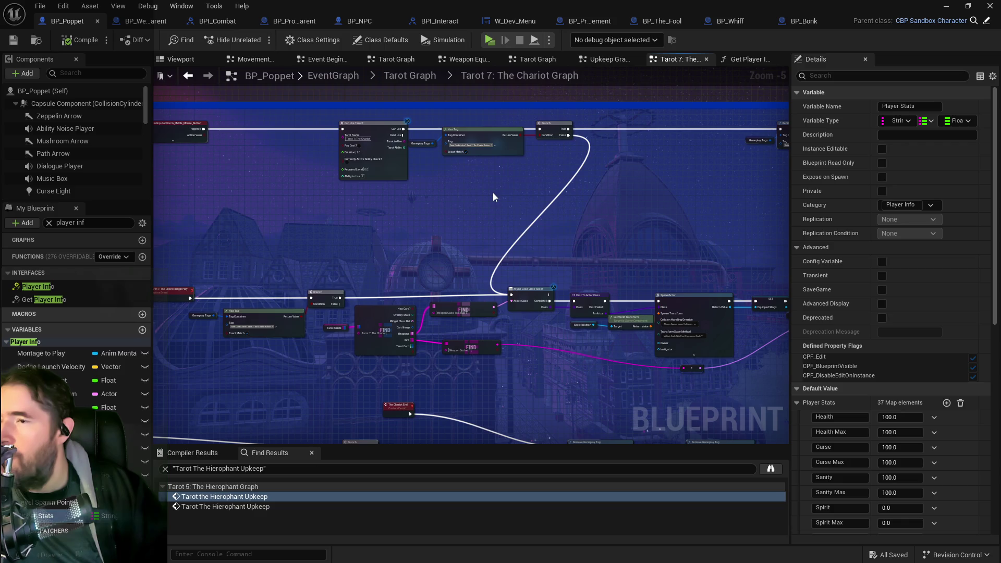
drag(512, 203, 453, 204)
scroll(453, 204, up, 2)
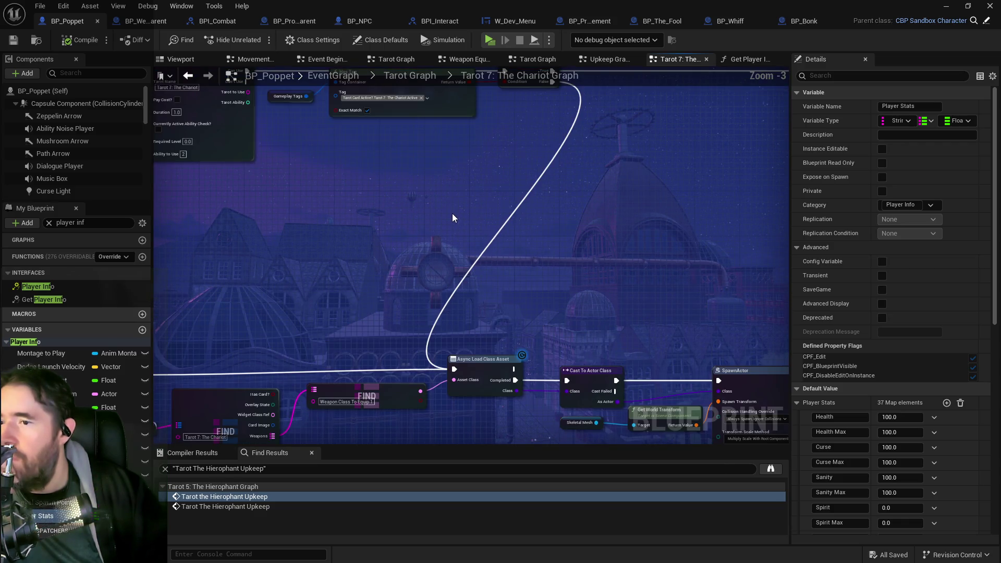
scroll(448, 220, down, 2)
scroll(465, 178, up, 2)
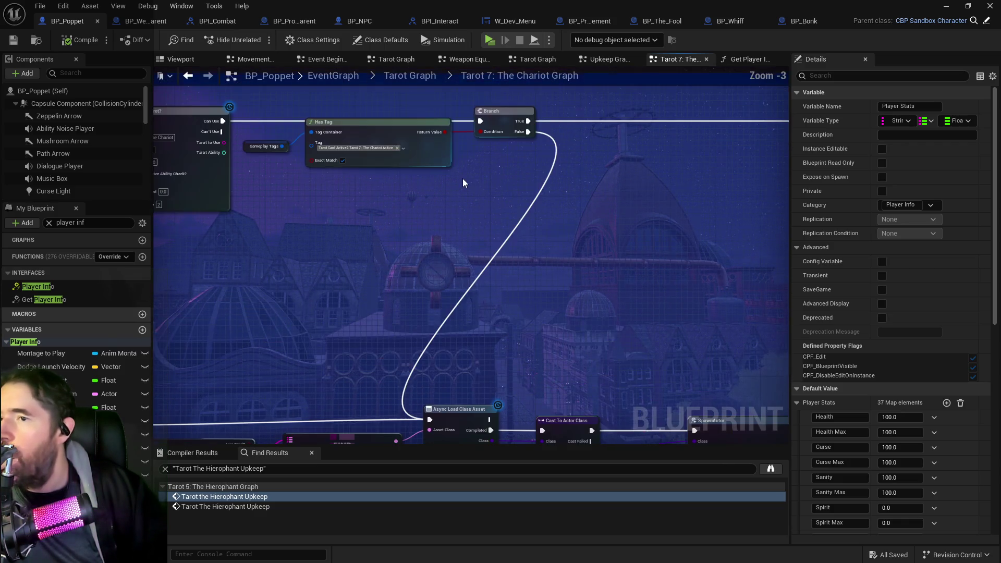
Step: Inspect the Has Tag, Async Load, Cast, SpawnActor, Setup Flight Pack and Falling/Flying movement nodes
mouse_move(562, 167)
mouse_down()
mouse_move(233, 172)
mouse_move(292, 223)
mouse_move(172, 219)
mouse_up()
mouse_move(396, 156)
mouse_down()
mouse_move(397, 224)
mouse_move(446, 206)
mouse_move(485, 211)
mouse_up()
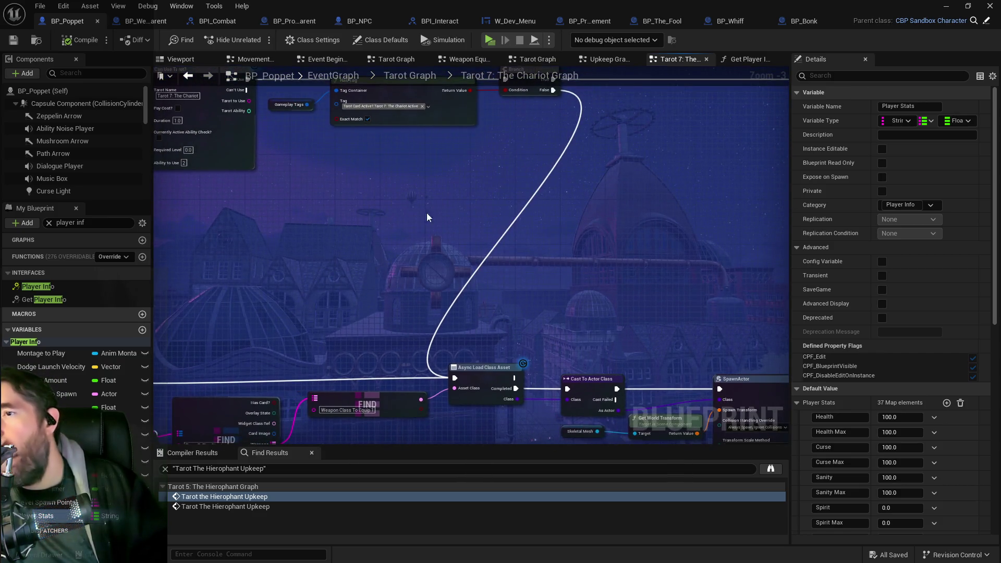
drag(384, 245, 409, 130)
mouse_move(500, 170)
mouse_down()
mouse_move(385, 174)
mouse_move(243, 256)
mouse_move(250, 283)
mouse_move(449, 392)
mouse_move(524, 392)
mouse_up()
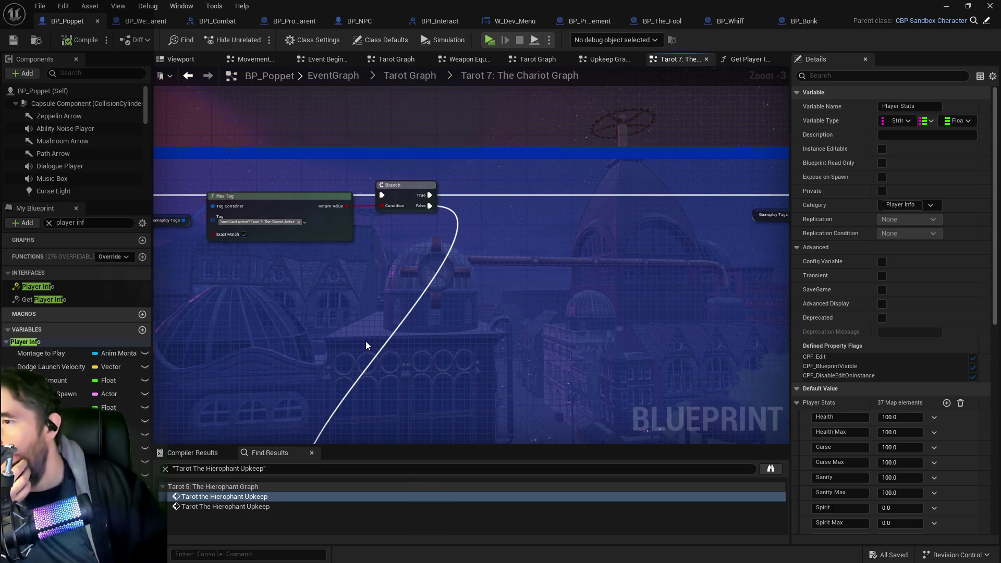
mouse_move(365, 345)
mouse_down()
mouse_move(413, 226)
mouse_move(417, 152)
mouse_up()
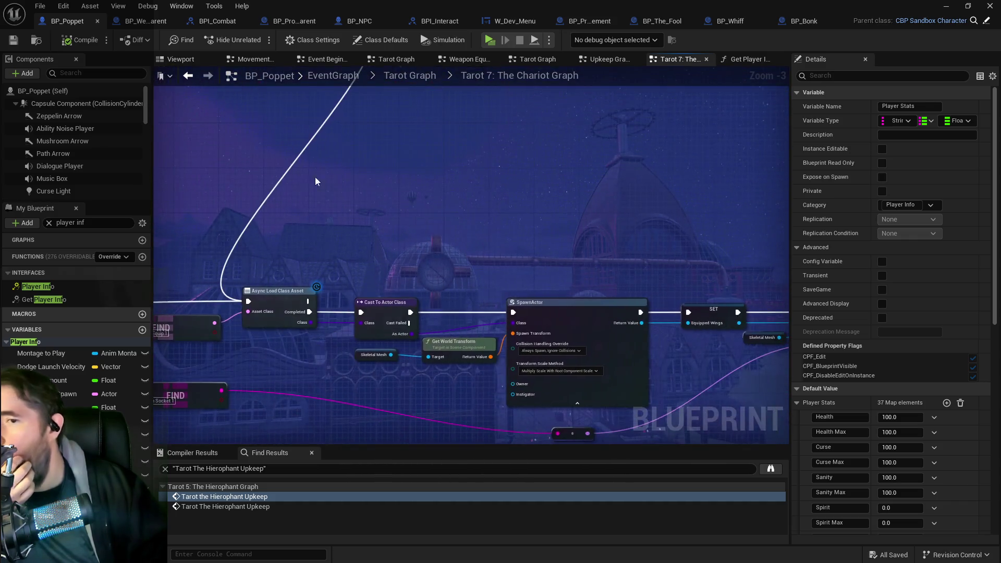
drag(614, 302, 316, 284)
drag(553, 271, 317, 261)
drag(566, 301, 244, 302)
mouse_move(485, 320)
mouse_down()
mouse_move(610, 355)
mouse_move(664, 251)
mouse_move(666, 259)
mouse_move(324, 330)
mouse_move(289, 183)
mouse_up()
mouse_move(532, 248)
mouse_down()
mouse_move(593, 364)
mouse_move(606, 365)
mouse_move(297, 205)
mouse_up()
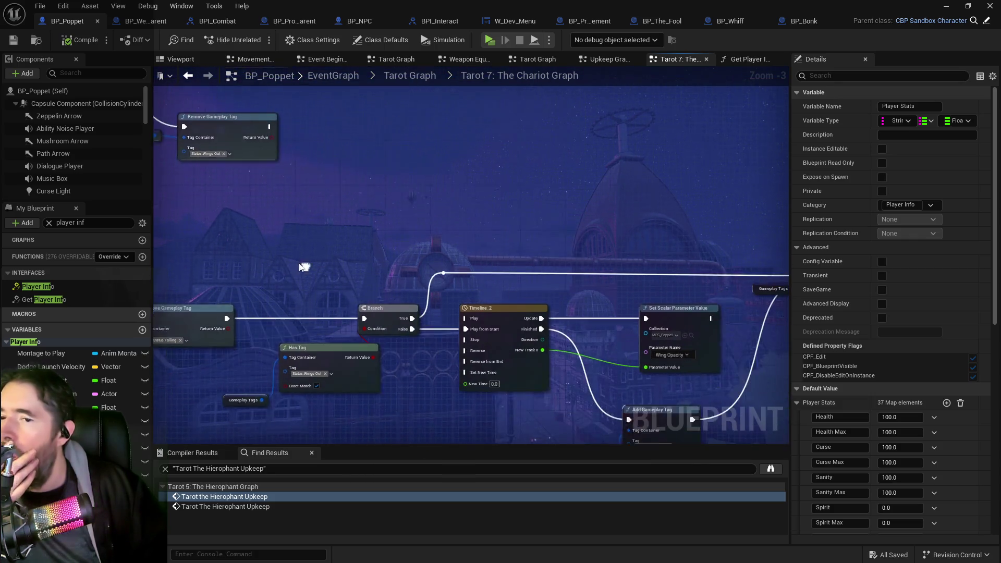
Step: Trace the Timeline_2 and Timeline_3 rows up to the Chariot 3 and Chariot 2 events
drag(464, 290, 430, 236)
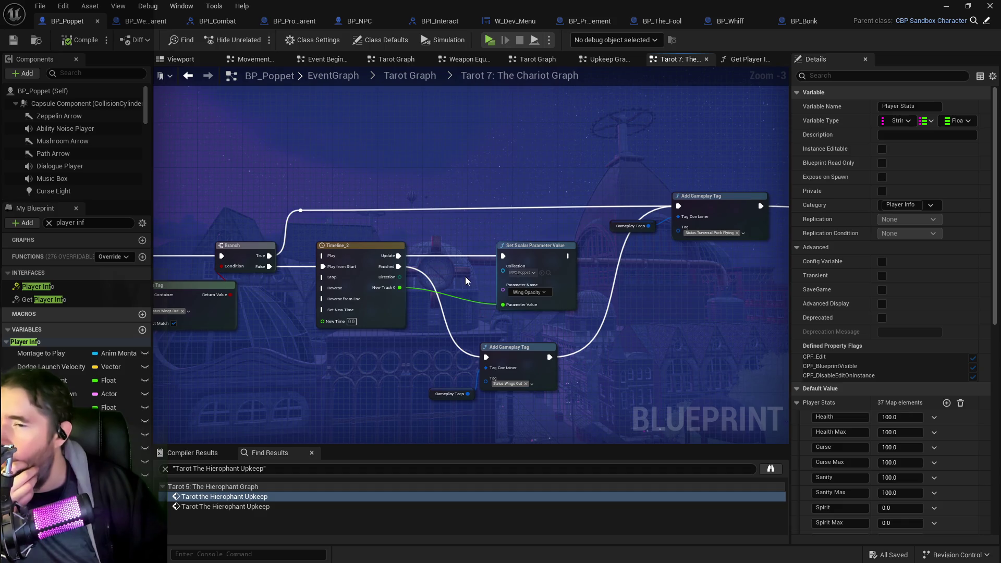
mouse_move(451, 277)
mouse_down()
mouse_move(500, 274)
mouse_move(519, 290)
mouse_up()
drag(412, 290, 336, 273)
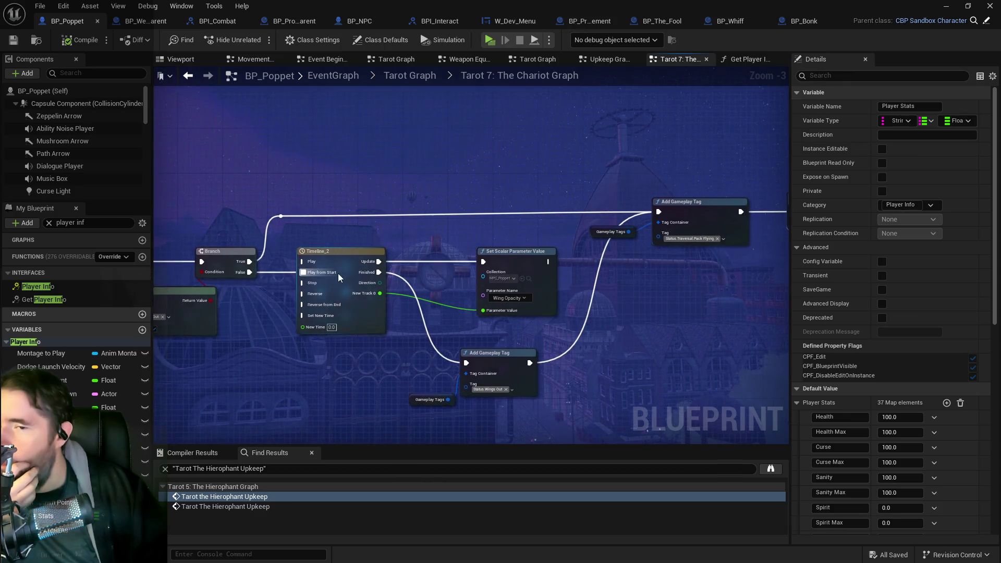
scroll(337, 273, down, 1)
drag(318, 235, 549, 358)
mouse_move(403, 331)
mouse_down()
mouse_move(396, 292)
mouse_move(333, 209)
mouse_up()
drag(771, 333, 715, 307)
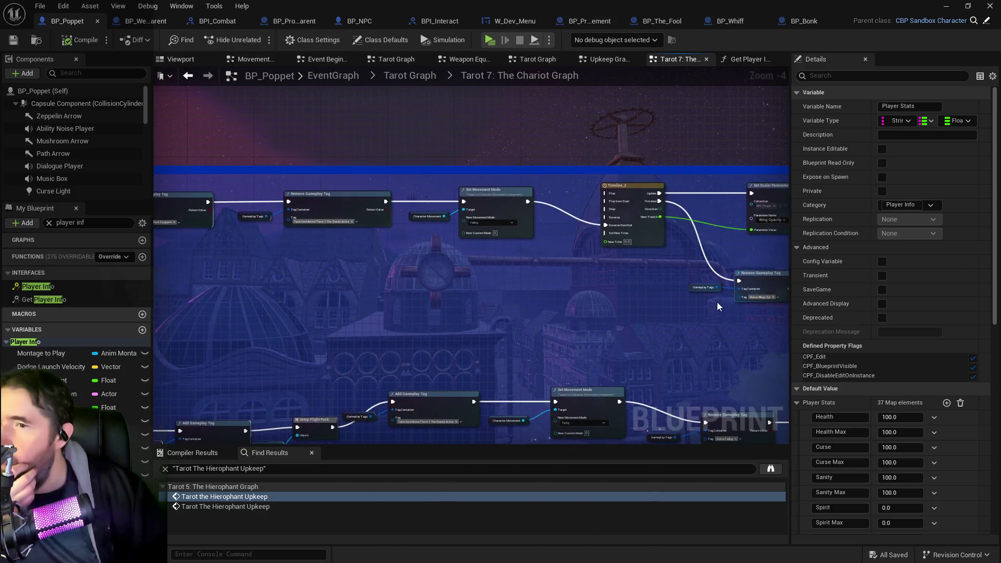
drag(652, 264, 475, 255)
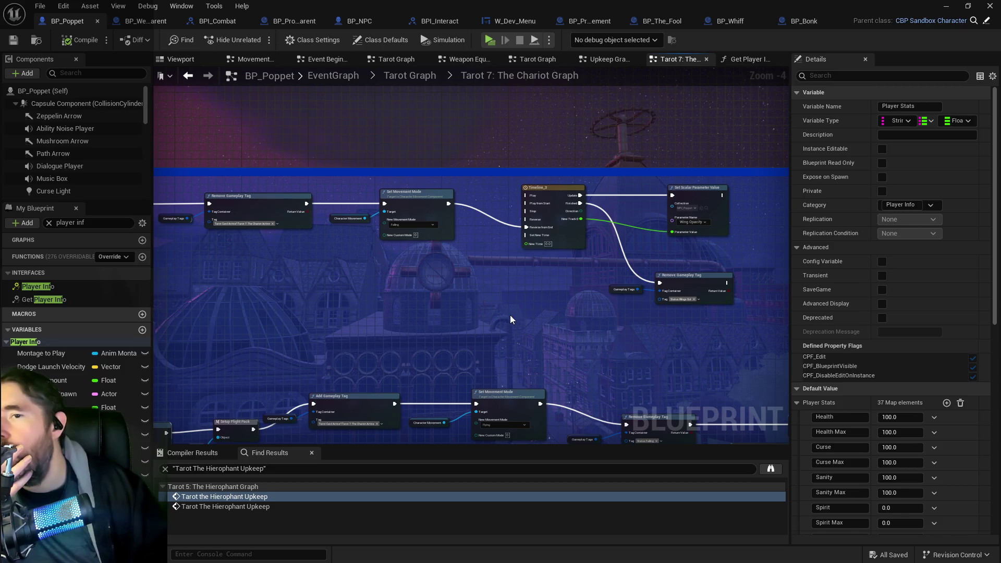
mouse_move(510, 333)
mouse_down()
mouse_move(487, 332)
mouse_move(447, 297)
mouse_move(391, 284)
mouse_move(270, 168)
mouse_up()
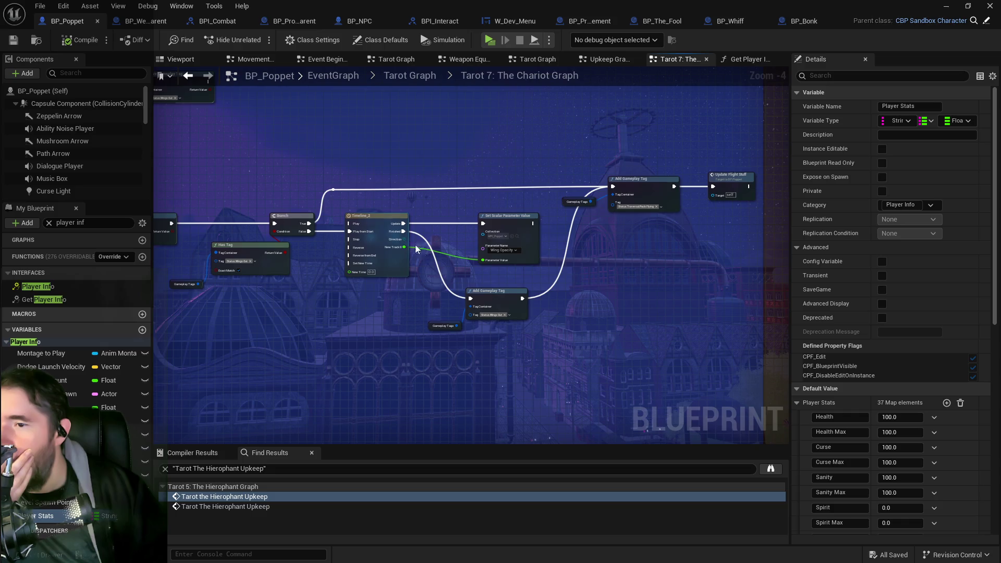
scroll(432, 292, up, 2)
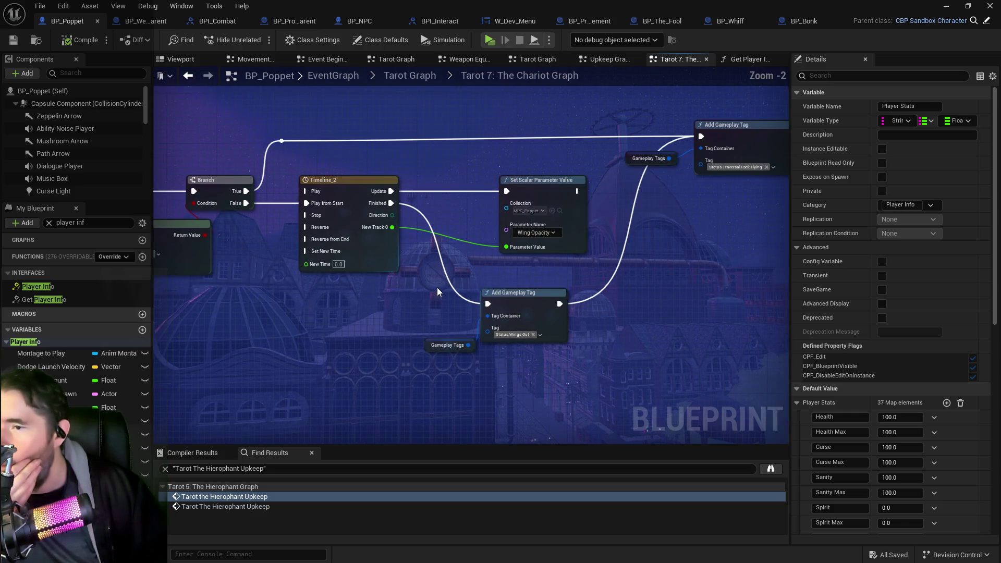
scroll(413, 295, down, 2)
mouse_move(413, 295)
mouse_down()
mouse_move(668, 316)
mouse_move(436, 205)
mouse_move(241, 246)
mouse_move(226, 182)
mouse_up()
drag(316, 312, 517, 108)
drag(445, 265, 611, 110)
Step: Move the Tarot 7: The Chariot 2 event down and right, then inspect Attach Actor To Component
mouse_move(306, 236)
mouse_down()
mouse_move(351, 260)
mouse_move(533, 252)
mouse_move(474, 327)
mouse_up()
mouse_move(385, 174)
mouse_down()
mouse_move(409, 196)
mouse_move(539, 249)
mouse_move(630, 169)
mouse_up()
drag(458, 246, 405, 189)
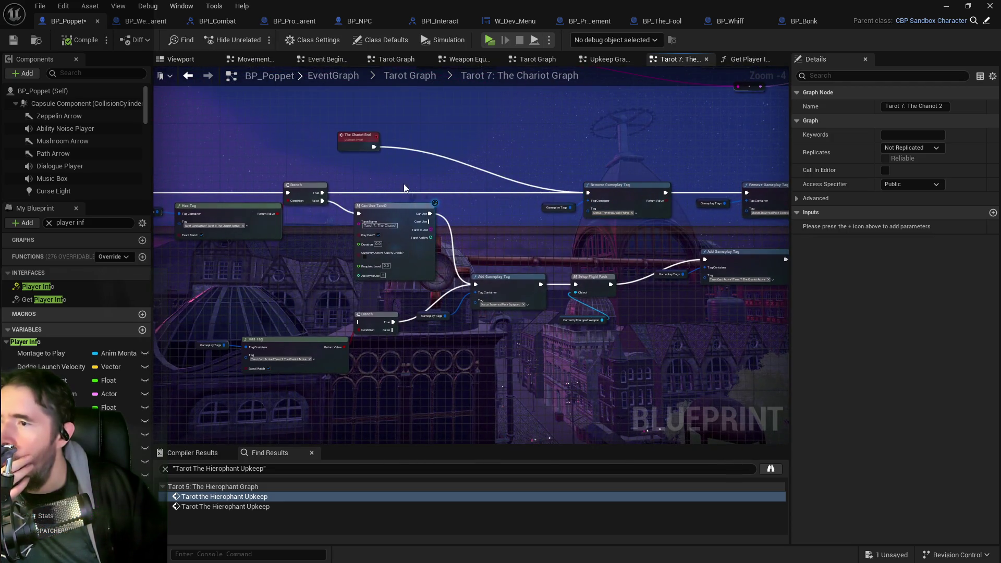
scroll(399, 173, down, 2)
mouse_move(449, 242)
mouse_down()
mouse_move(419, 243)
mouse_move(409, 266)
mouse_move(585, 223)
mouse_up()
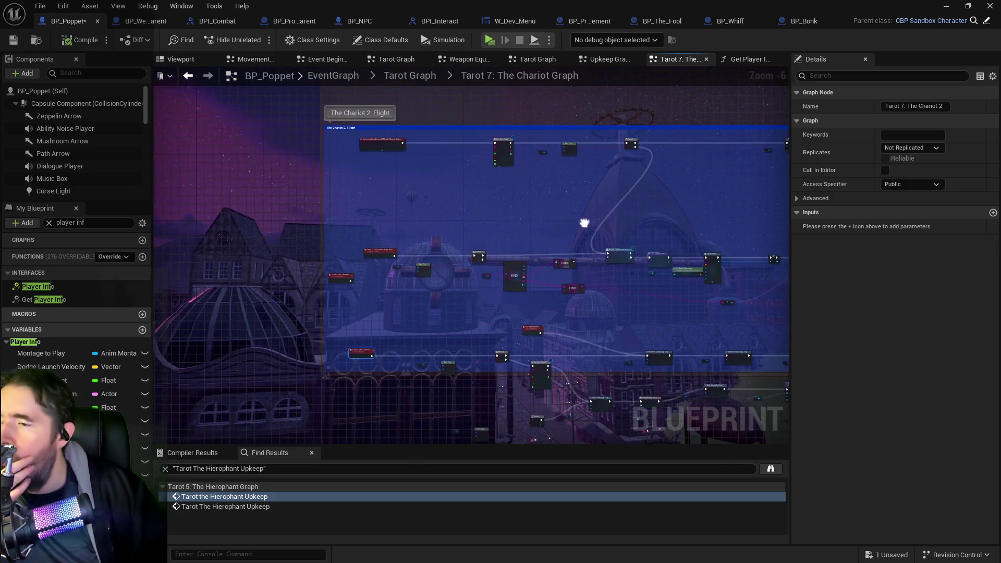
scroll(586, 223, up, 2)
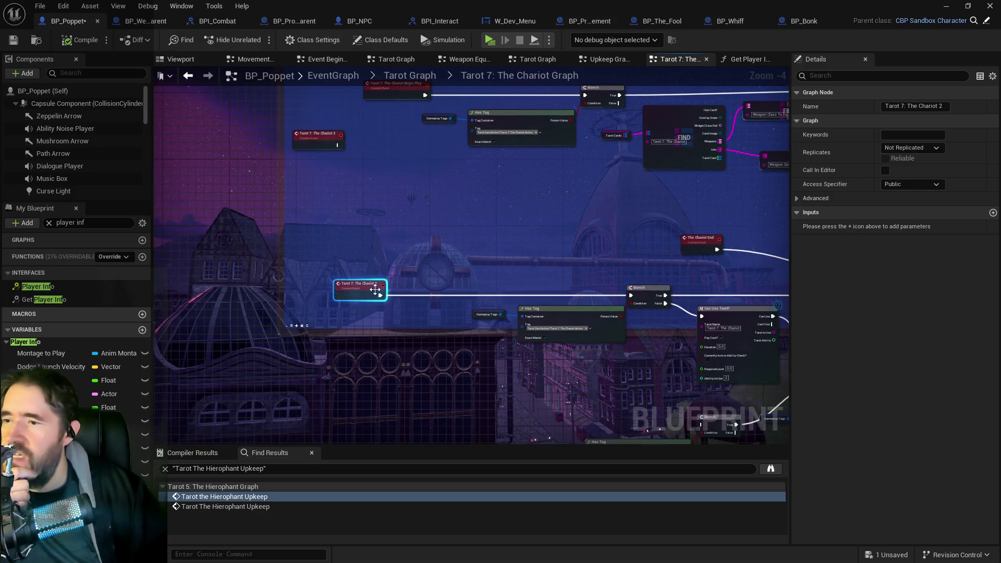
mouse_move(443, 249)
mouse_down()
mouse_move(384, 330)
mouse_move(400, 311)
mouse_up()
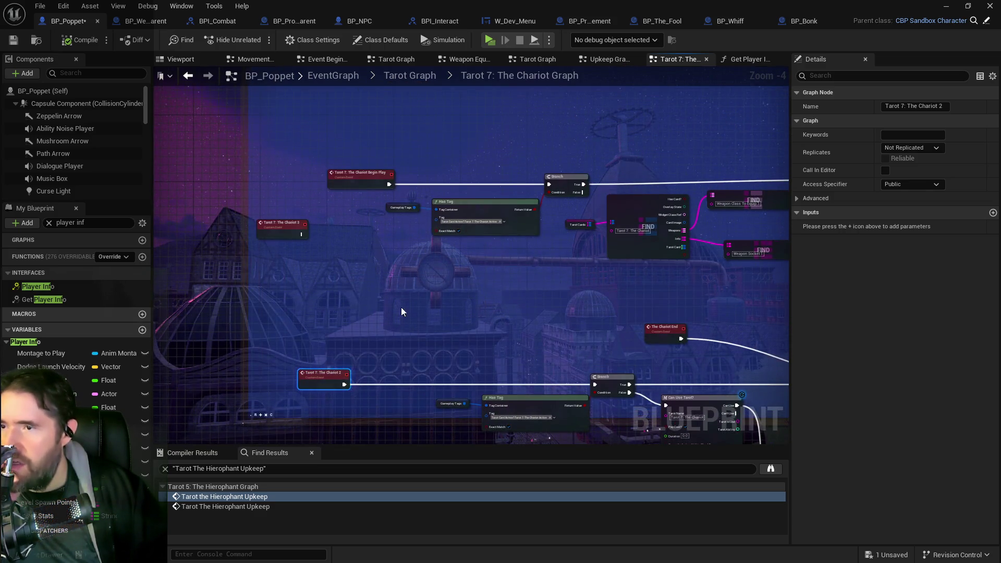
mouse_move(468, 173)
mouse_down()
mouse_move(330, 212)
mouse_move(268, 261)
mouse_move(500, 259)
mouse_move(496, 224)
mouse_move(405, 89)
mouse_up()
drag(436, 252, 726, 258)
scroll(503, 282, down, 2)
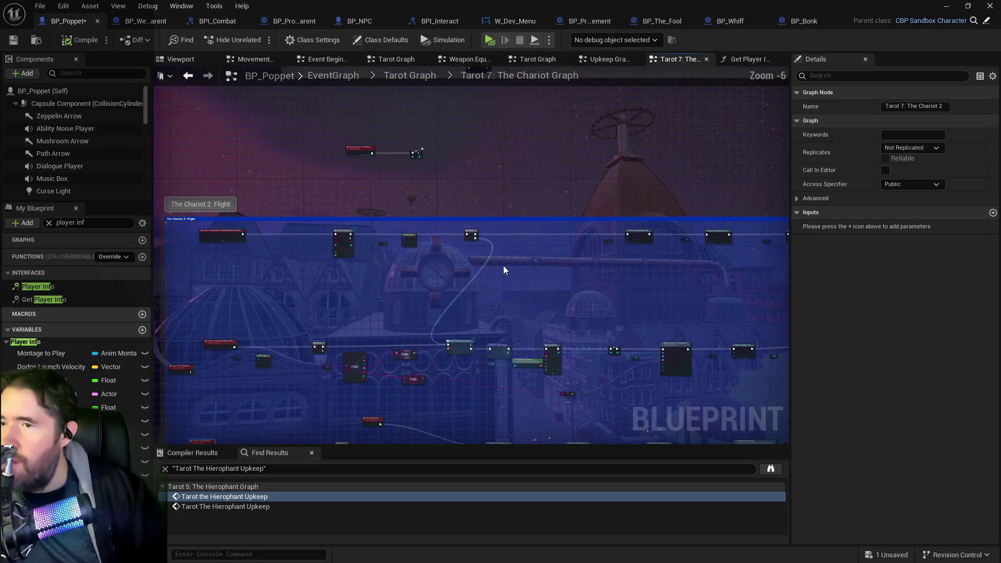
scroll(452, 244, up, 2)
mouse_move(615, 279)
mouse_down()
mouse_move(378, 228)
mouse_move(206, 253)
mouse_up()
scroll(321, 243, down, 4)
scroll(321, 243, up, 4)
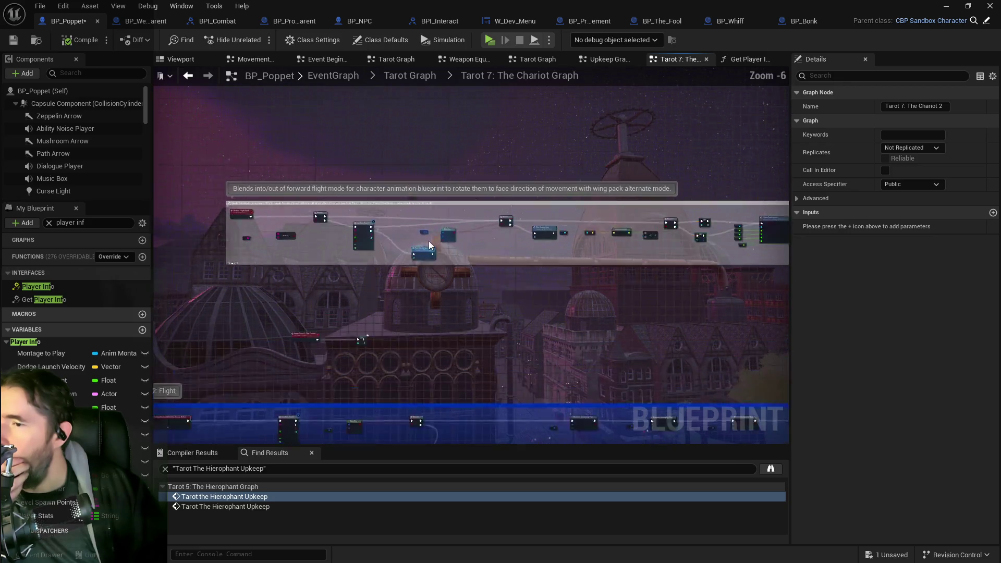
scroll(458, 302, down, 1)
scroll(476, 346, up, 1)
mouse_move(484, 371)
mouse_down()
mouse_move(479, 309)
mouse_move(502, 334)
mouse_move(537, 224)
mouse_move(553, 215)
mouse_move(410, 296)
mouse_up()
mouse_move(525, 304)
mouse_down()
mouse_move(365, 292)
mouse_move(397, 282)
mouse_up()
mouse_move(522, 281)
mouse_down()
mouse_move(327, 270)
mouse_move(320, 287)
mouse_move(373, 429)
mouse_up()
scroll(448, 392, down, 1)
mouse_move(447, 392)
mouse_down()
mouse_move(450, 369)
mouse_move(397, 410)
mouse_move(424, 467)
mouse_move(227, 380)
mouse_up()
drag(313, 383, 431, 317)
scroll(427, 277, up, 1)
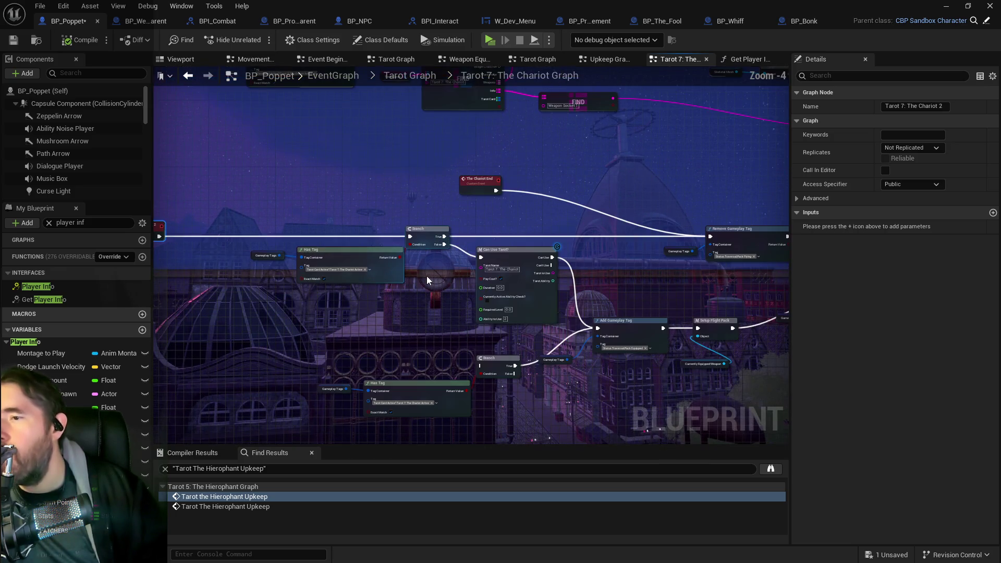
drag(424, 264, 367, 263)
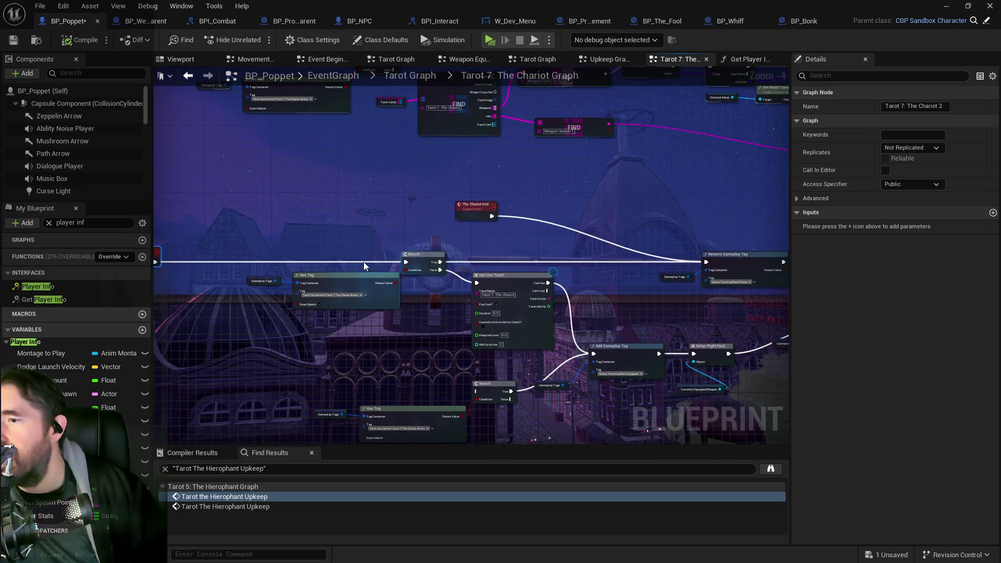
scroll(353, 248, up, 1)
scroll(354, 357, down, 1)
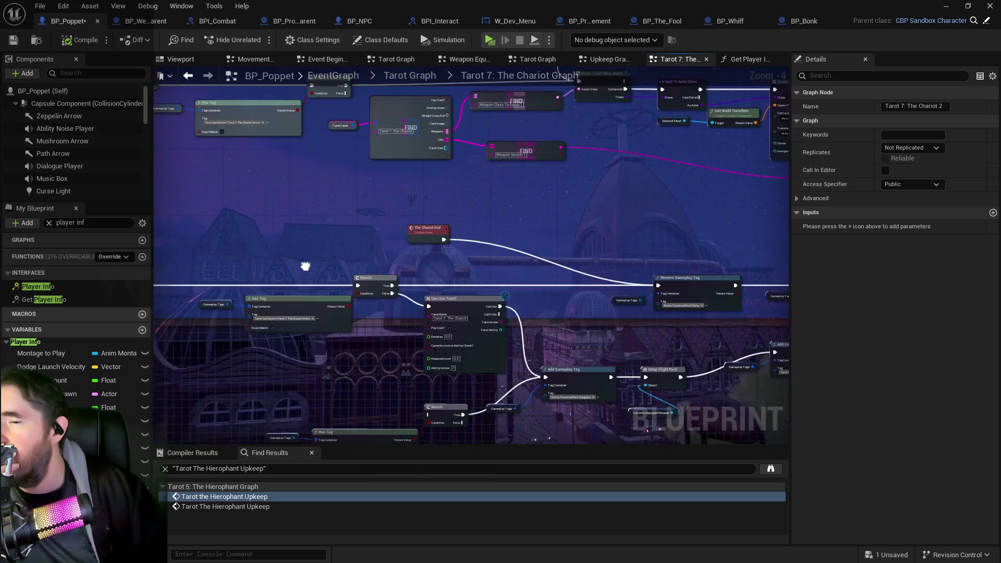
scroll(354, 357, up, 1)
scroll(396, 349, up, 1)
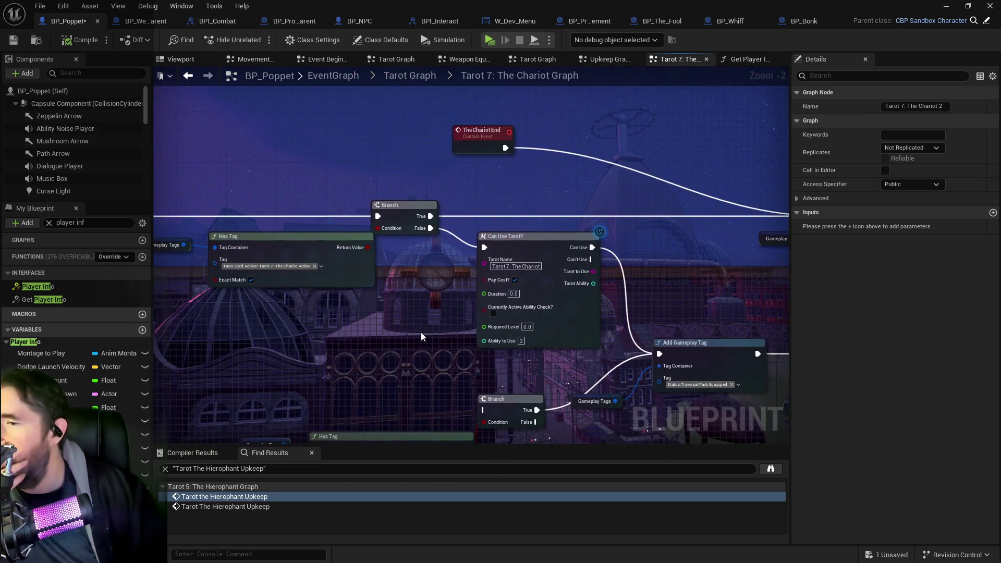
mouse_move(370, 318)
mouse_down()
mouse_move(592, 329)
mouse_move(570, 348)
mouse_move(346, 285)
mouse_up()
mouse_move(324, 232)
mouse_down()
mouse_move(244, 327)
mouse_move(386, 247)
mouse_move(434, 237)
mouse_up()
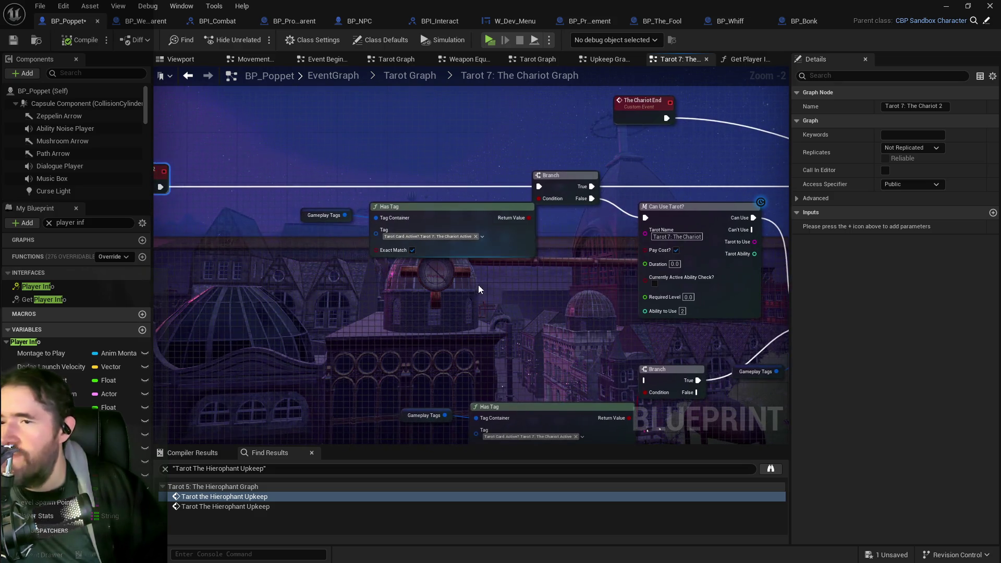
drag(477, 286, 255, 276)
mouse_move(496, 219)
mouse_down()
mouse_move(457, 192)
mouse_move(339, 226)
mouse_up()
mouse_move(537, 210)
mouse_down()
mouse_move(301, 208)
mouse_move(662, 213)
mouse_move(698, 230)
mouse_up()
drag(782, 219, 392, 223)
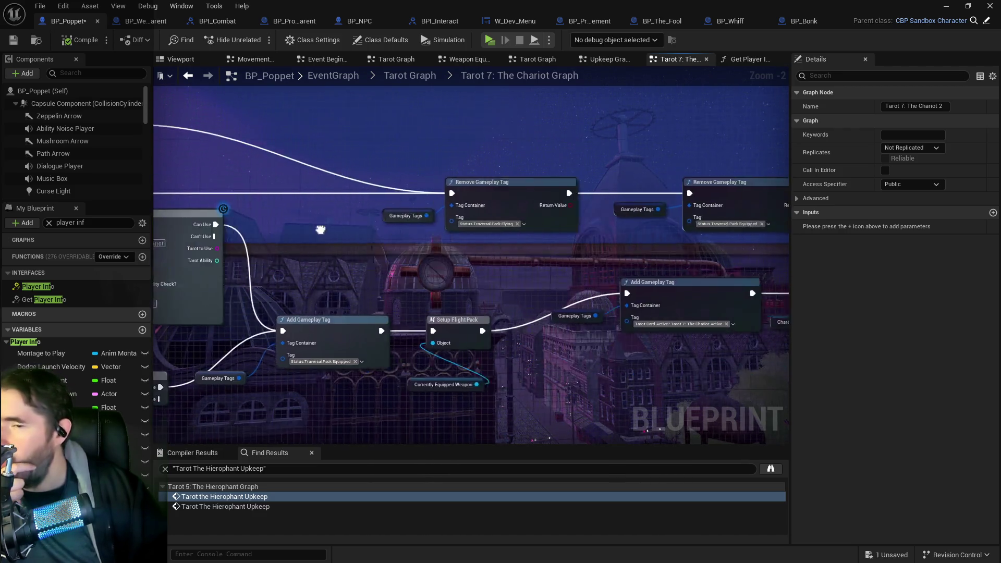
drag(603, 224, 572, 223)
drag(640, 248, 872, 251)
mouse_move(583, 243)
mouse_down()
mouse_move(740, 229)
mouse_move(657, 192)
mouse_move(360, 220)
mouse_up()
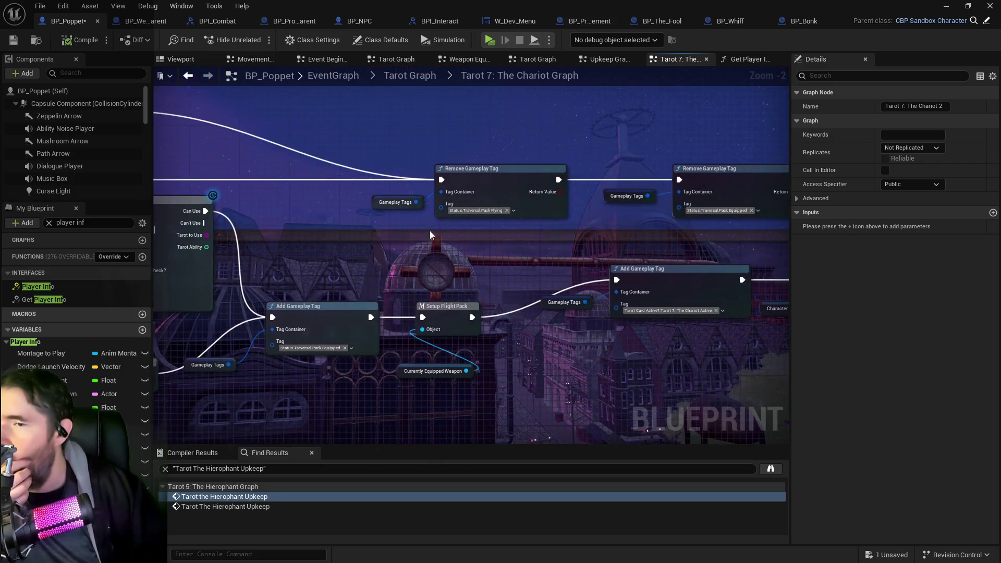
mouse_move(514, 240)
mouse_down()
mouse_move(413, 240)
mouse_move(782, 273)
mouse_up()
drag(626, 260, 812, 253)
mouse_move(538, 250)
mouse_down()
mouse_move(682, 260)
mouse_move(703, 187)
mouse_move(358, 267)
mouse_move(285, 261)
mouse_move(523, 264)
mouse_move(487, 278)
mouse_move(383, 272)
mouse_up()
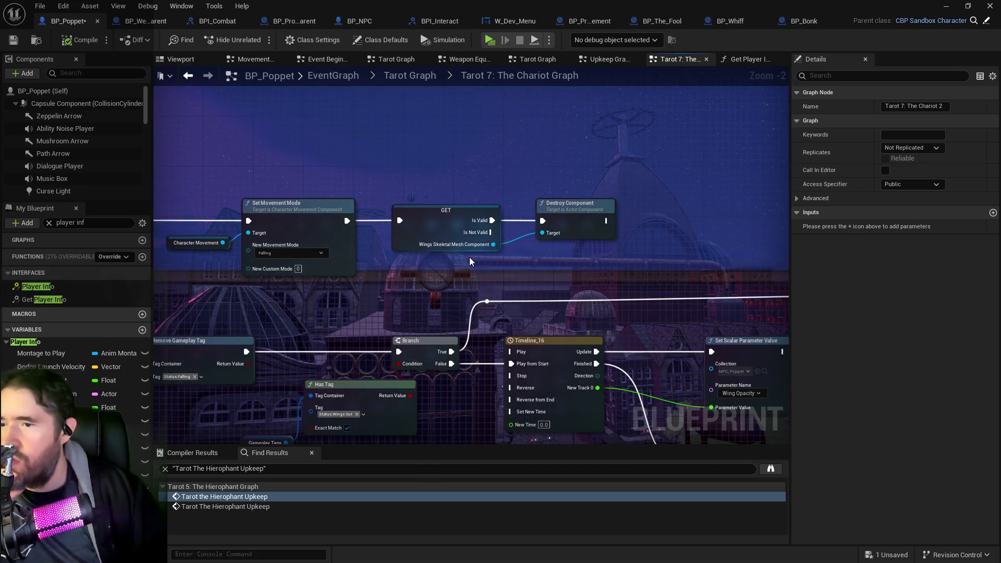
Step: Find all references by name to the Wings Skeletal Mesh Component getter in the Chariot graph
scroll(471, 257, down, 1)
mouse_move(464, 295)
mouse_down()
mouse_move(362, 244)
mouse_move(771, 253)
mouse_up()
mouse_move(444, 265)
mouse_down()
mouse_move(461, 196)
mouse_move(660, 260)
mouse_move(313, 252)
mouse_move(318, 245)
mouse_move(331, 256)
mouse_move(304, 286)
mouse_up()
scroll(304, 286, down, 2)
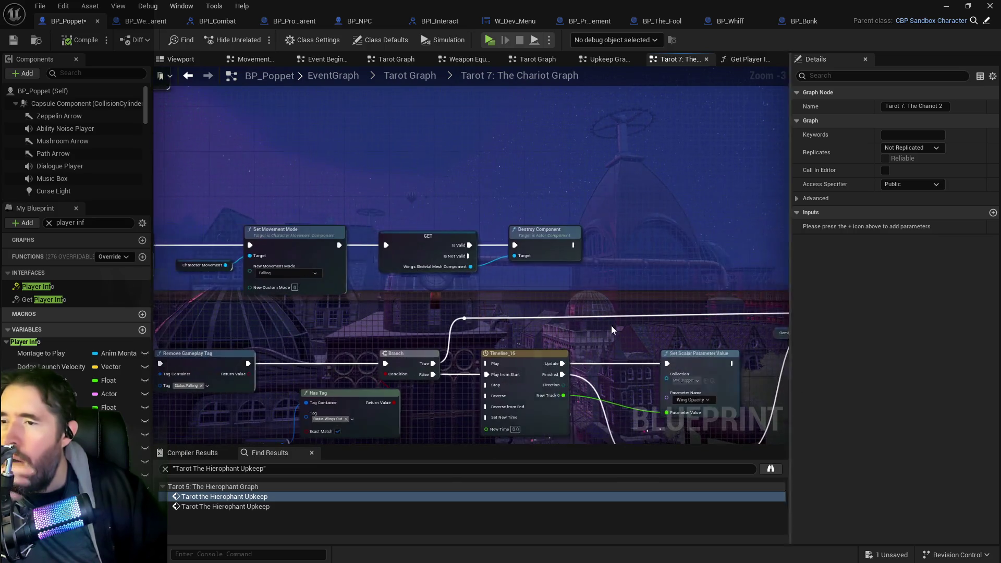
mouse_move(315, 266)
mouse_down()
mouse_move(554, 309)
mouse_move(455, 318)
mouse_move(423, 256)
mouse_move(565, 239)
mouse_move(453, 265)
mouse_up()
scroll(286, 249, up, 2)
drag(504, 299, 549, 285)
right_click(552, 214)
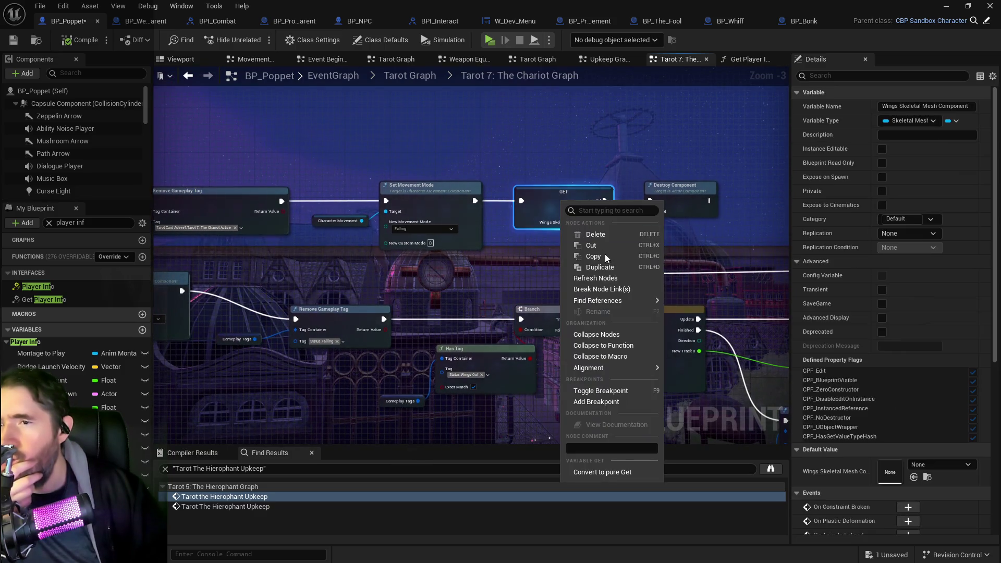
click(678, 304)
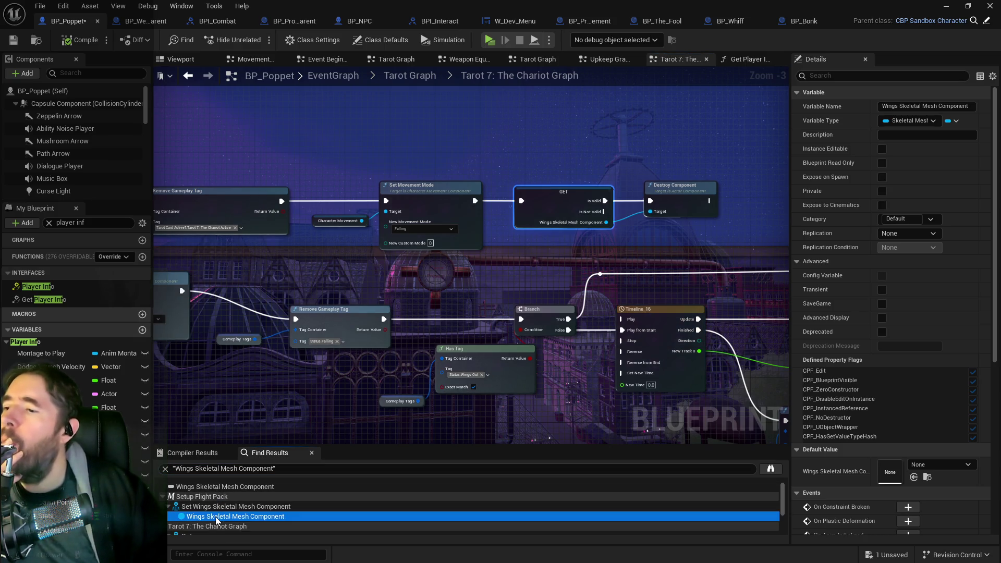
Step: Open the Setup Flight Pack graph from the Wings Skeletal Mesh Component results
double_click(230, 516)
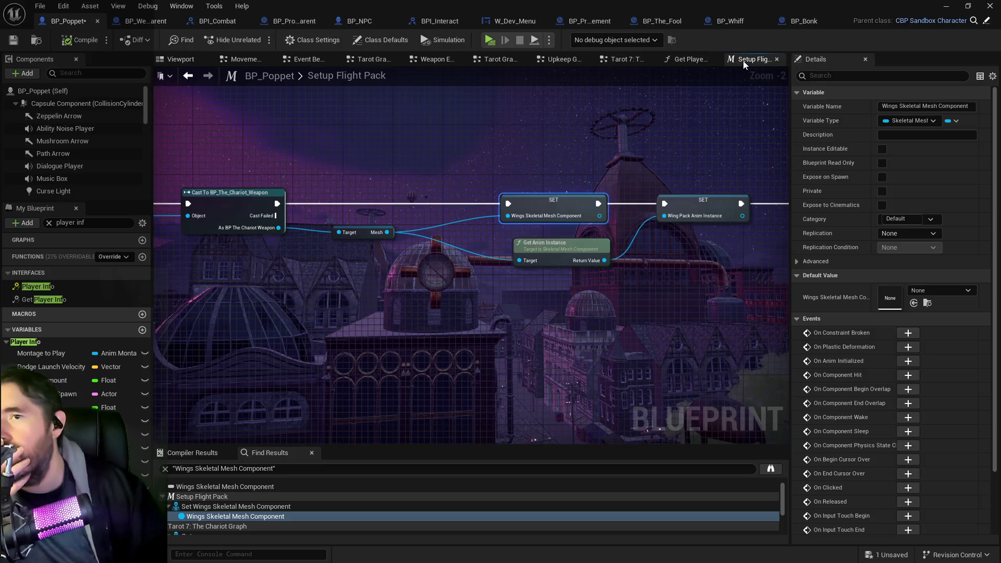
click(70, 222)
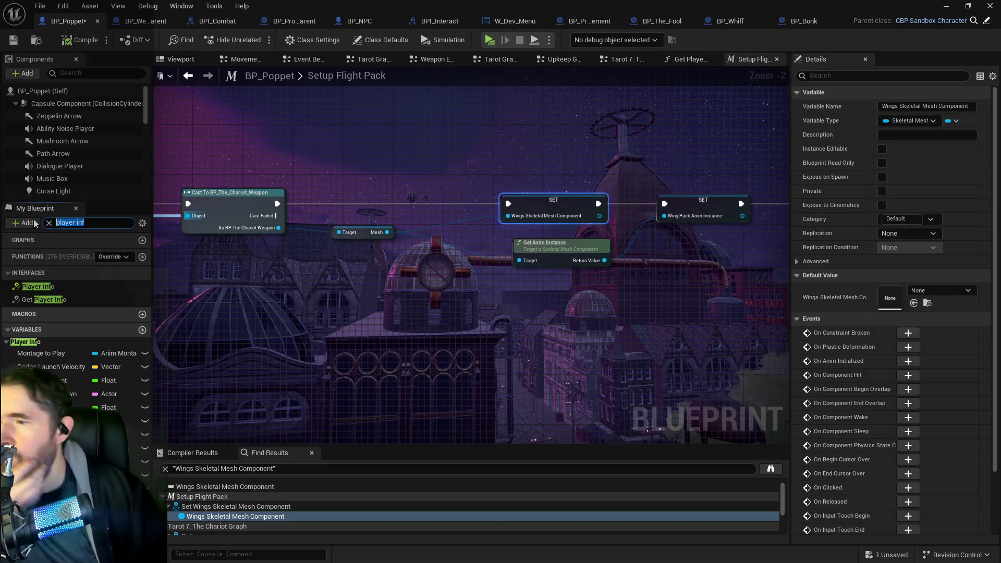
click(205, 499)
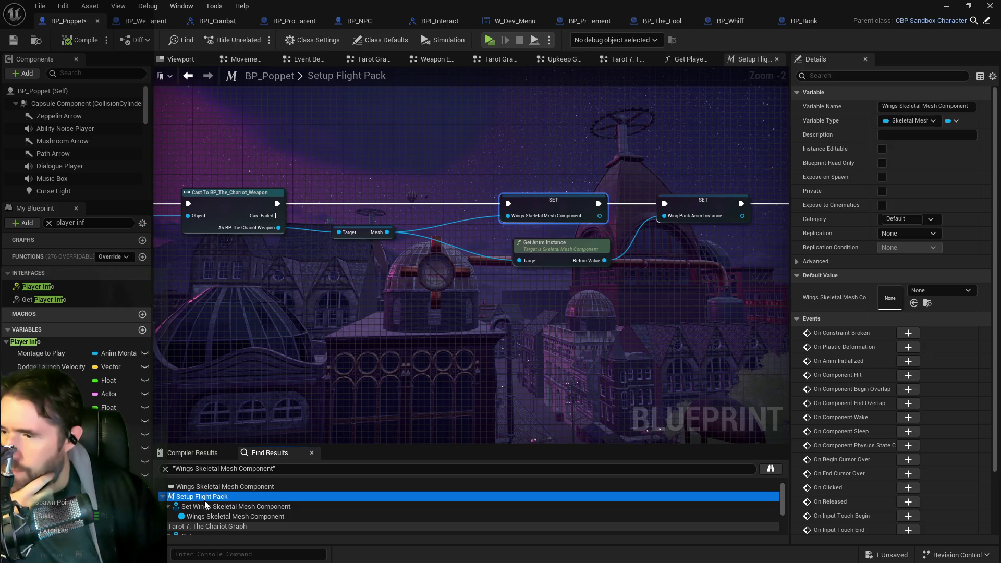
right_click(206, 504)
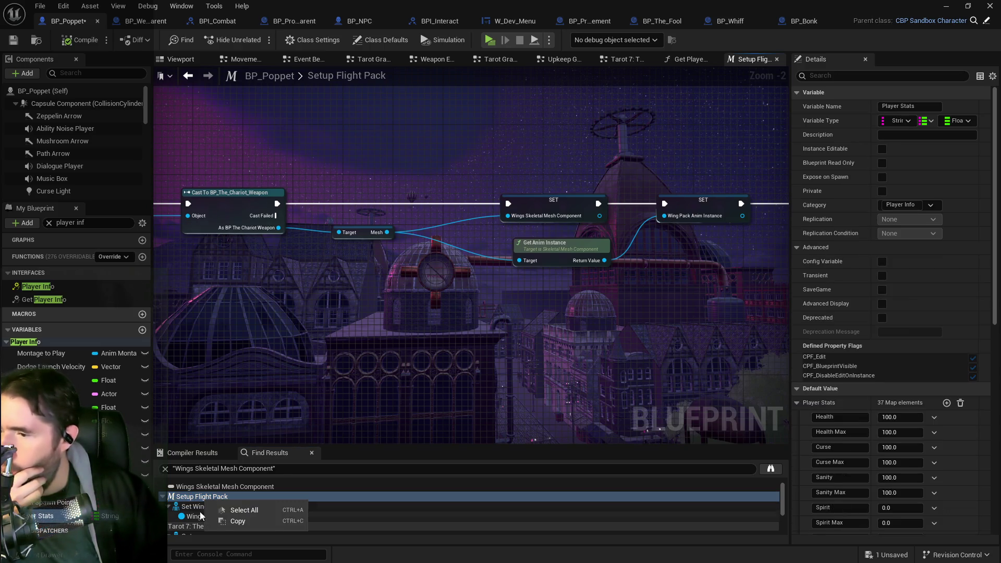
click(44, 227)
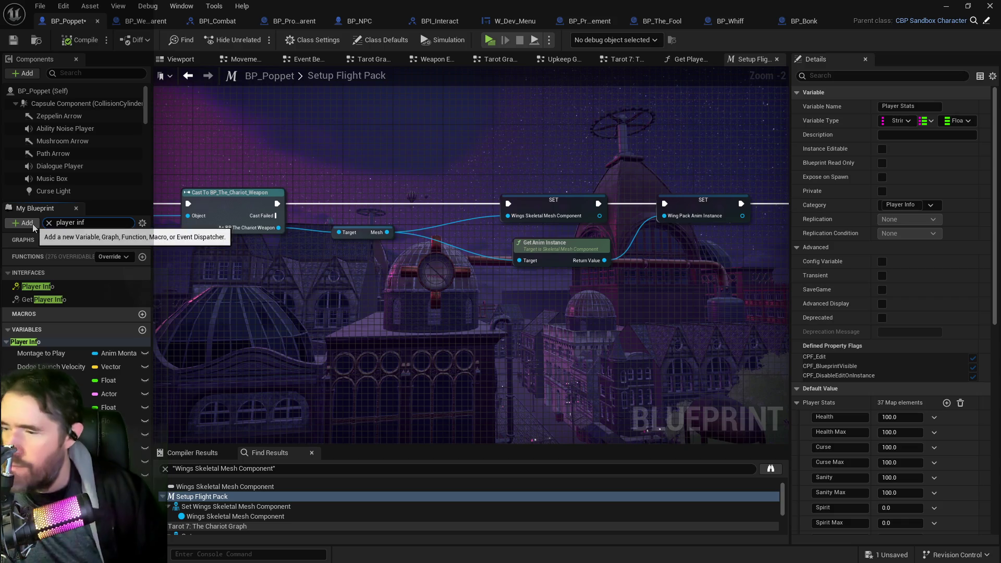
Step: Filter My Blueprint for 'setup flight' and find references to the Setup Flight Pack macro
text(sest)
key(ctrl+z)
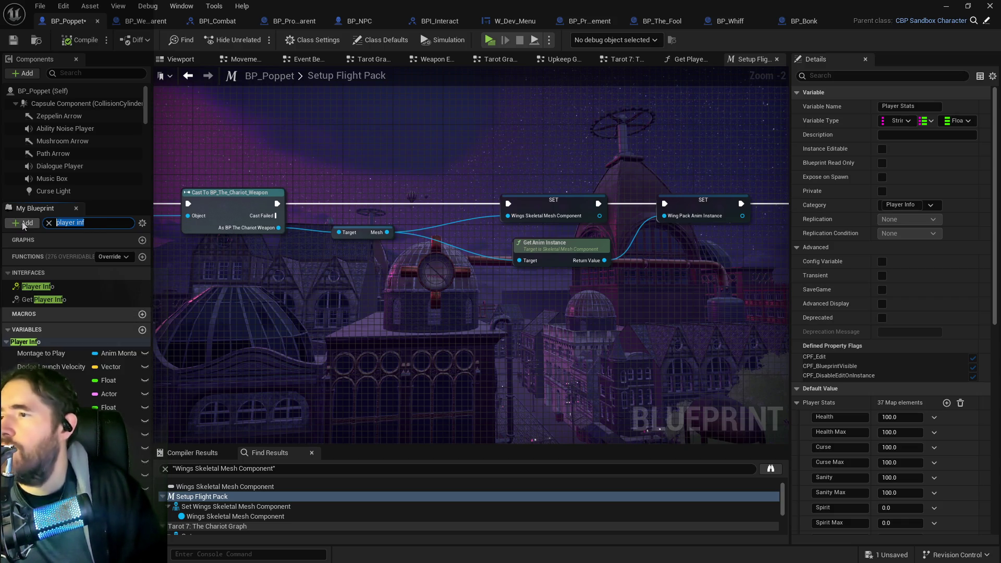
text(setup flight)
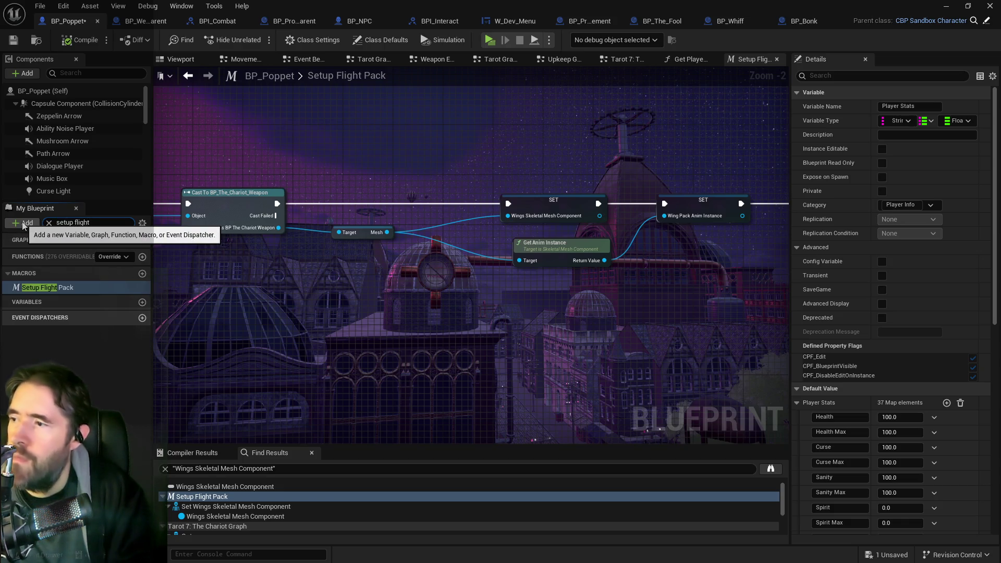
click(36, 287)
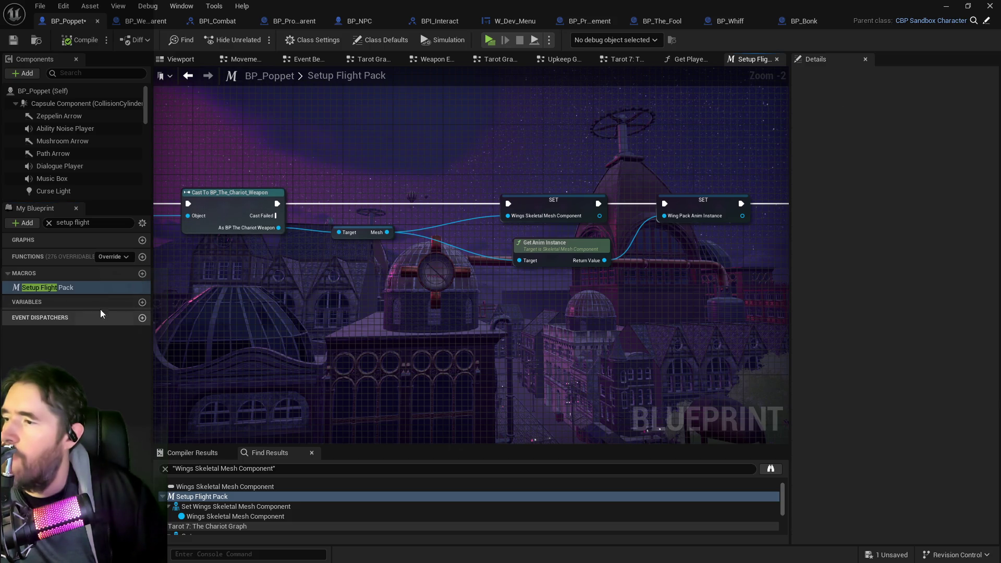
right_click(71, 290)
mouse_move(104, 350)
click(195, 352)
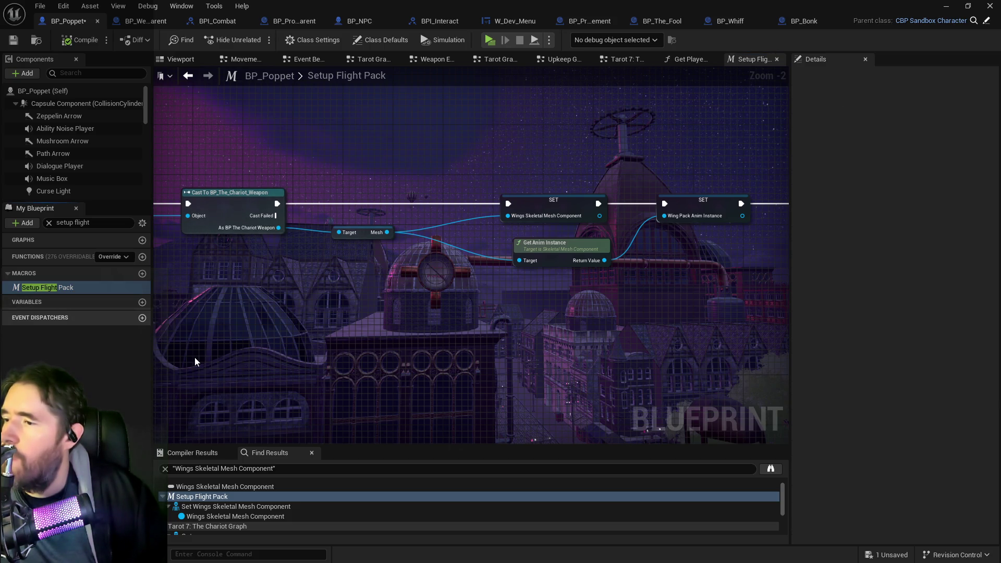
double_click(195, 506)
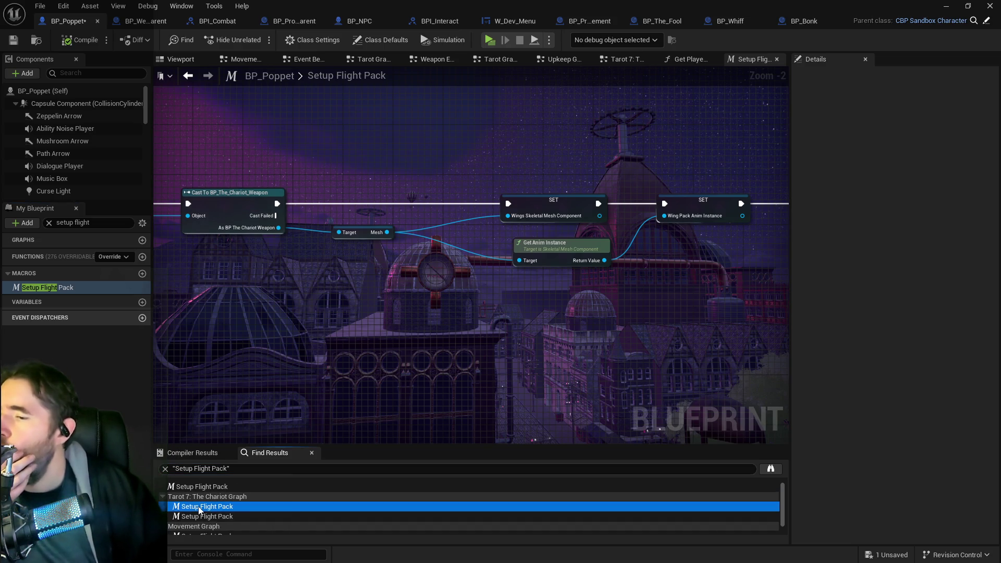
Step: Zoom out to inspect the first Setup Flight Pack call in the Chariot flight comment block
scroll(368, 404, down, 1)
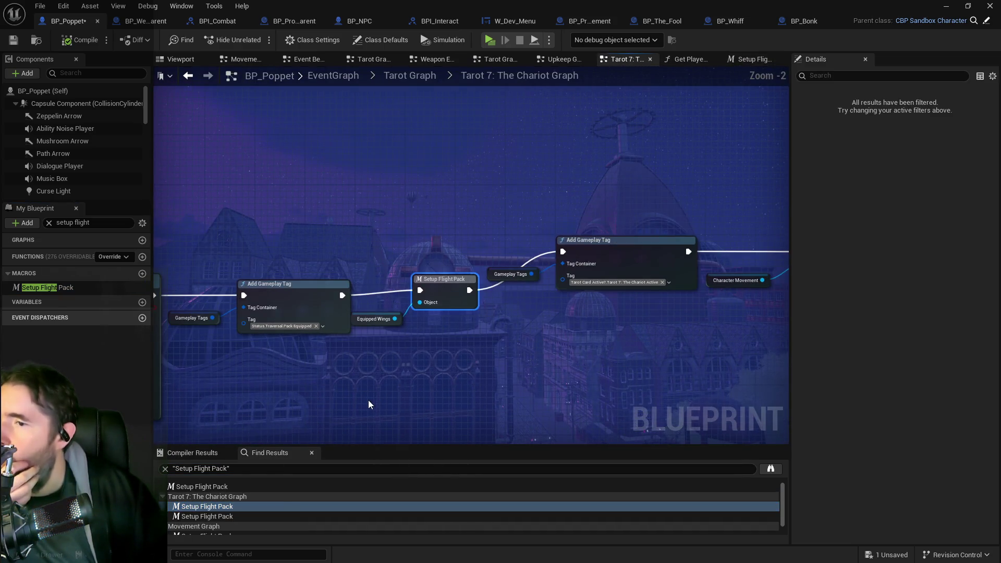
scroll(480, 346, down, 4)
mouse_move(755, 326)
mouse_down()
mouse_move(531, 318)
mouse_move(440, 278)
mouse_up()
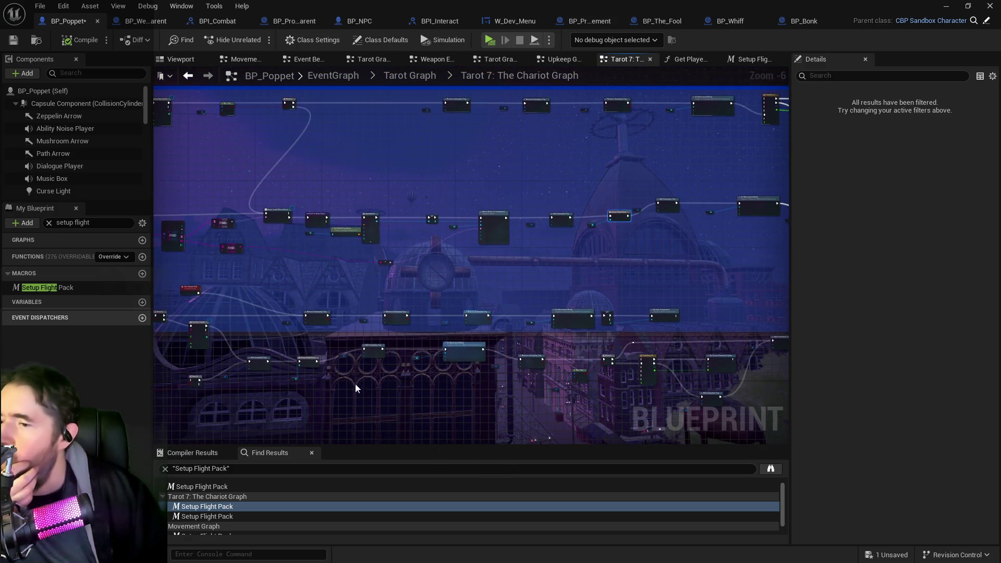
Step: Jump to the second Chariot Setup Flight Pack call, inspecting its Branch, Has Tag and Can Use Tarot? nodes
click(205, 516)
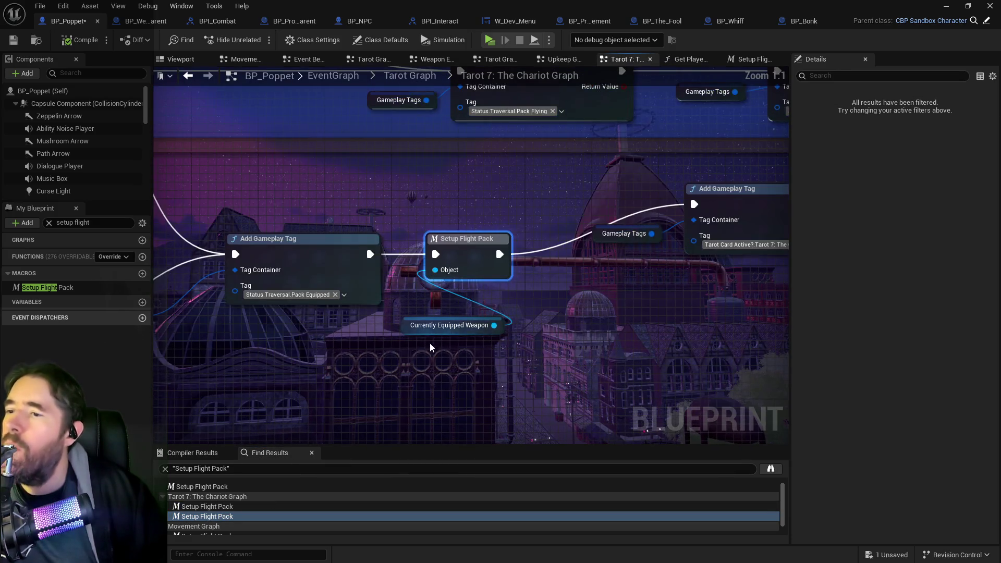
scroll(373, 405, down, 1)
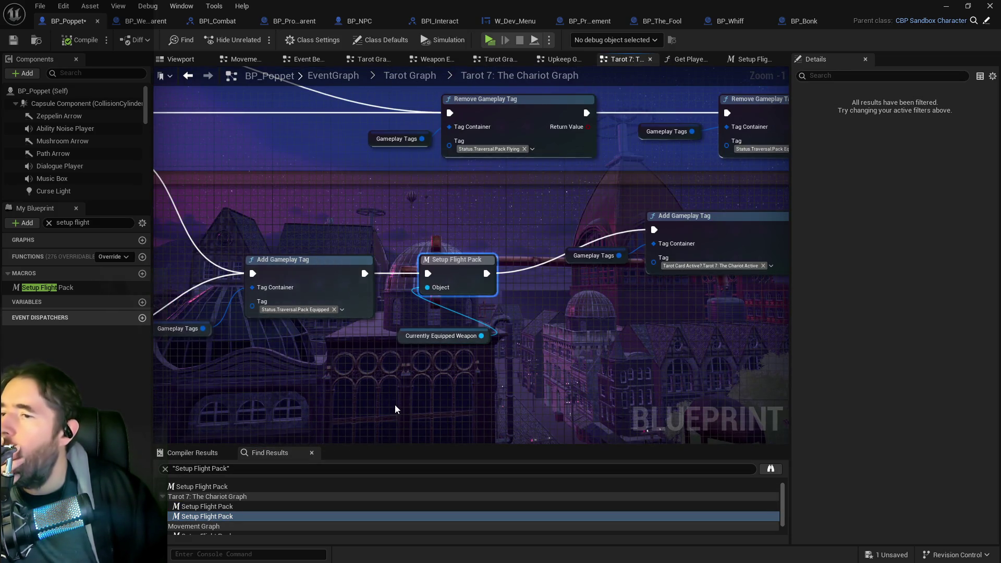
scroll(394, 406, down, 2)
drag(358, 403, 678, 397)
mouse_move(505, 373)
mouse_down()
mouse_move(521, 248)
mouse_move(537, 223)
mouse_up()
scroll(217, 519, down, 1)
click(212, 521)
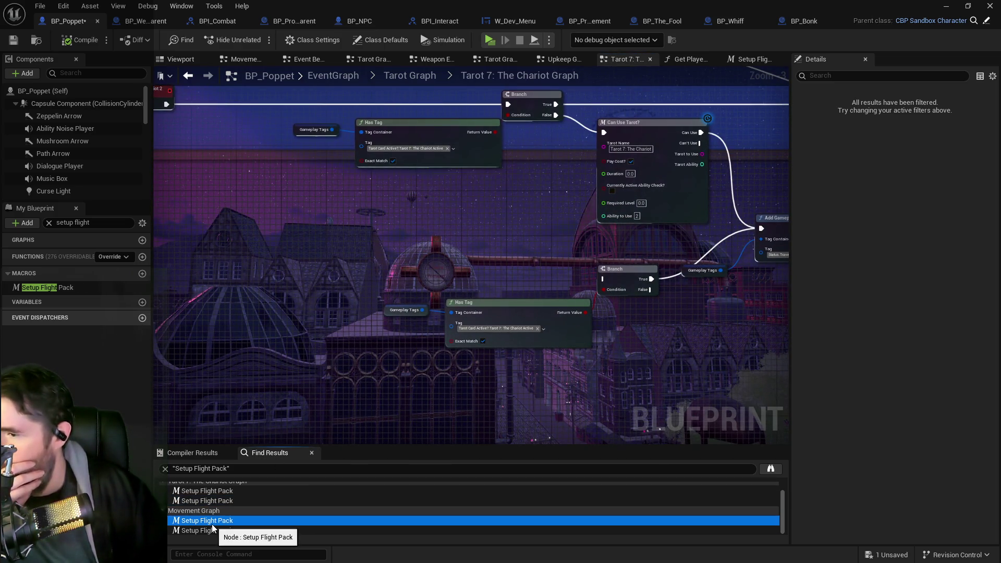
Step: Inspect both Movement Graph Setup Flight Pack calls, which take Wings and Currently Equipped Weapon
double_click(212, 523)
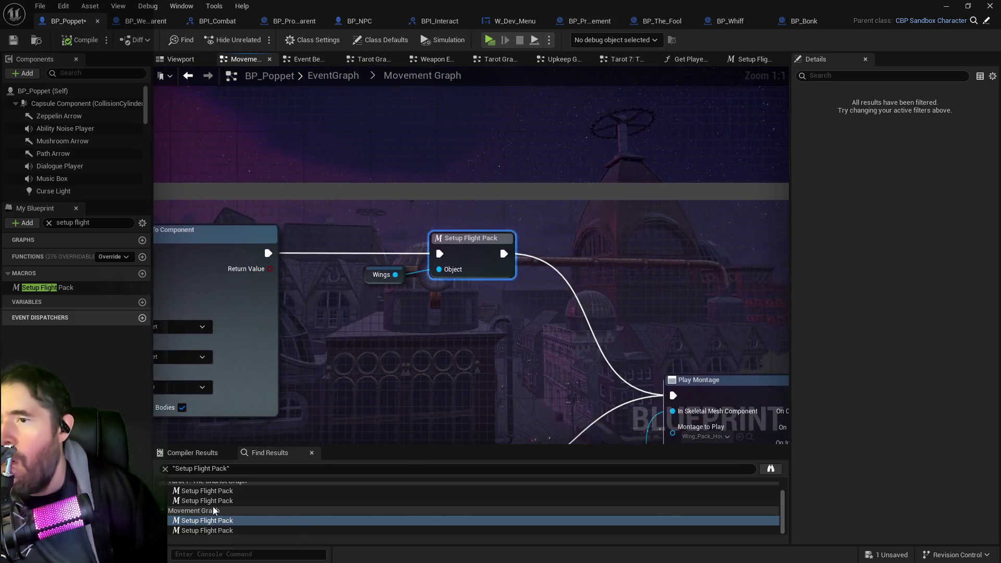
scroll(336, 430, down, 4)
mouse_move(336, 430)
mouse_down()
mouse_move(439, 309)
mouse_move(413, 348)
mouse_move(567, 311)
mouse_move(686, 323)
mouse_move(615, 292)
mouse_move(596, 323)
mouse_move(469, 302)
mouse_up()
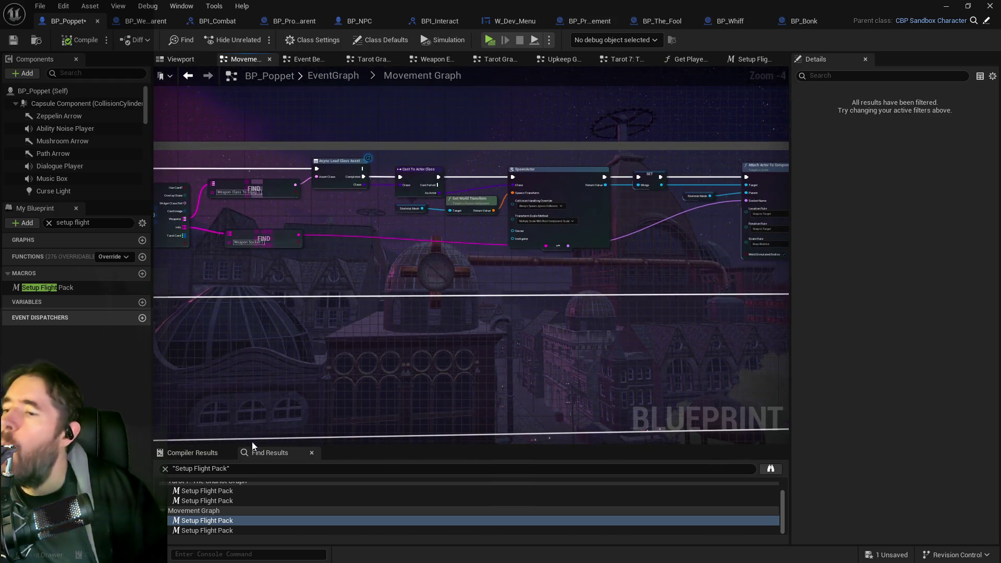
click(219, 531)
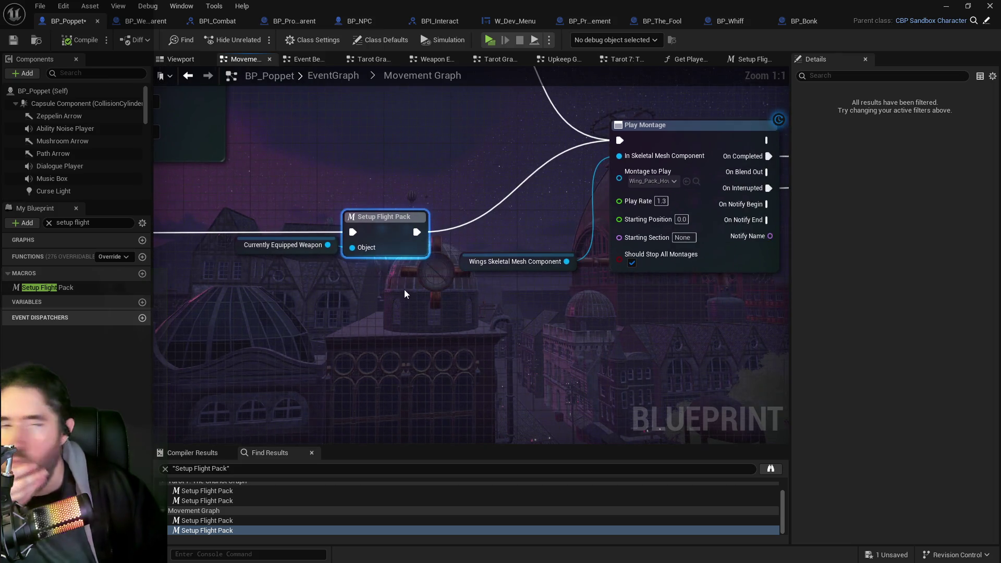
scroll(354, 307, down, 1)
scroll(417, 334, down, 4)
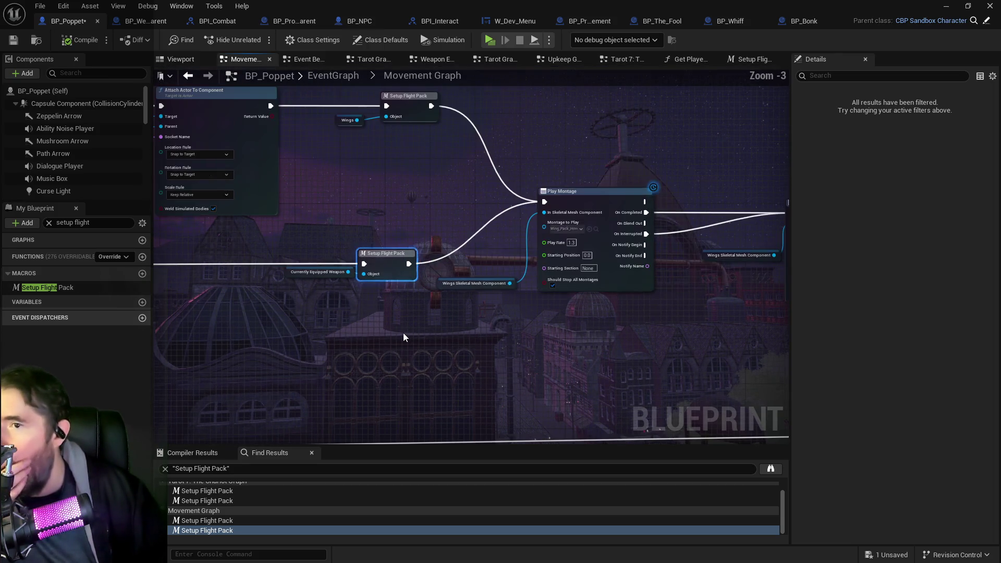